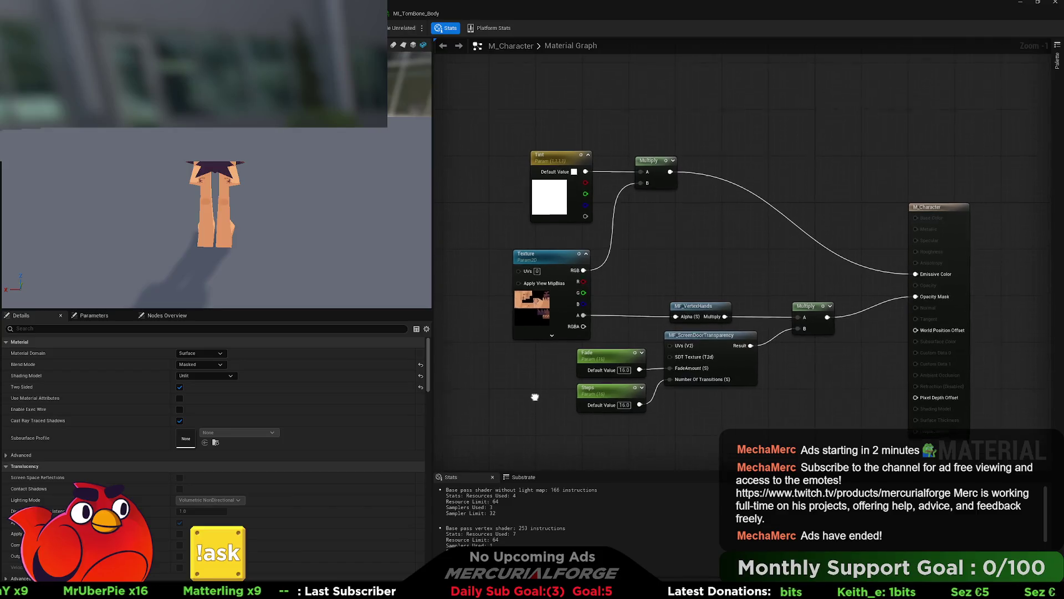
Put the Texture and Tint parameters in the '1. Color' group
click(552, 282)
click(209, 377)
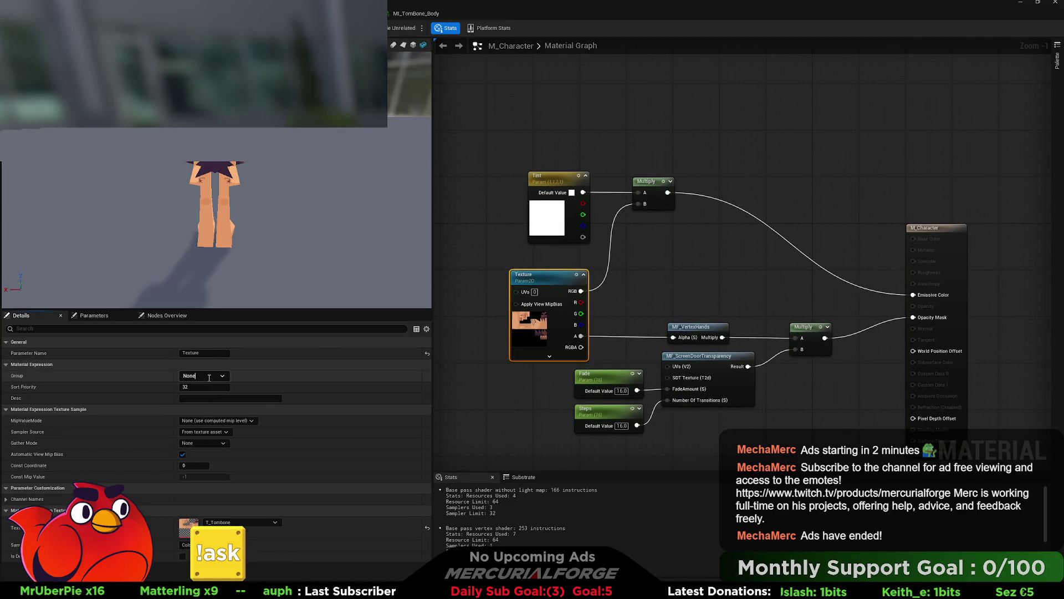
key(BackSpace)
key(BackSpace)
text(1. Color)
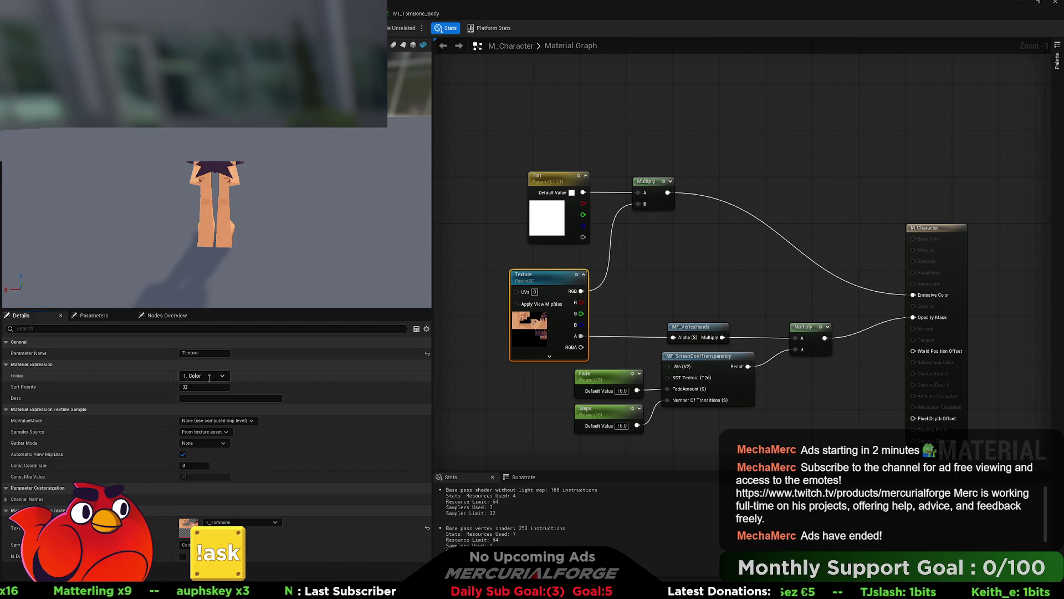
click(549, 192)
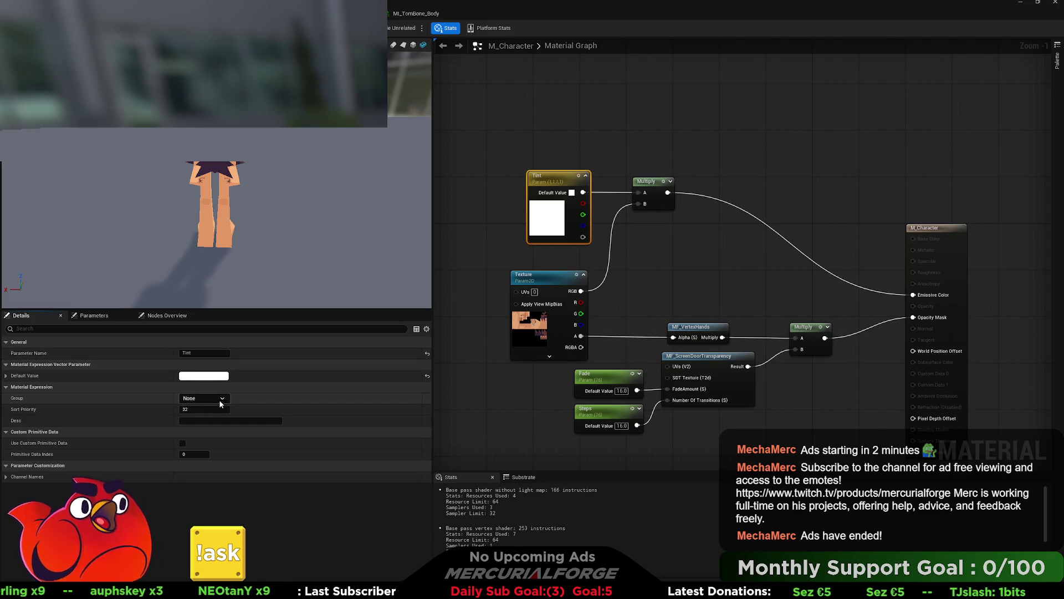
Move the Fade parameter into the '2. Fade' group
click(598, 374)
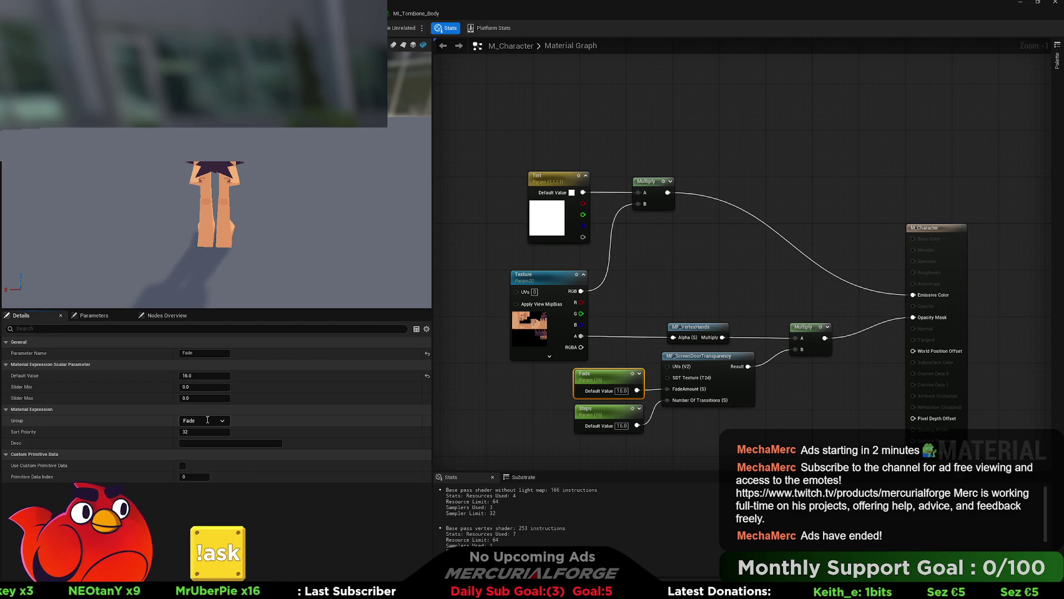
text(2.)
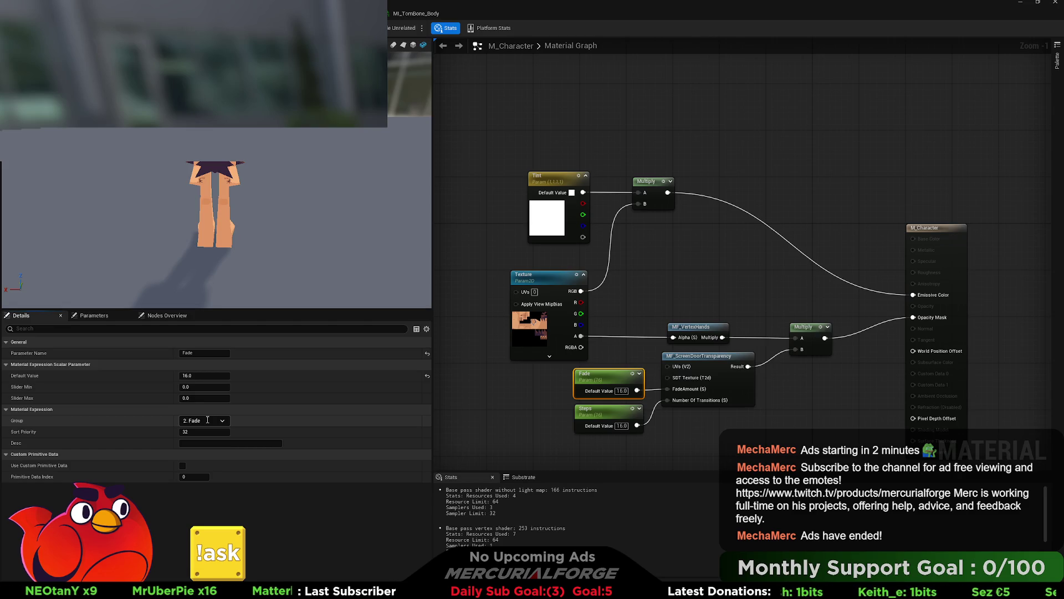
key(Return)
click(604, 410)
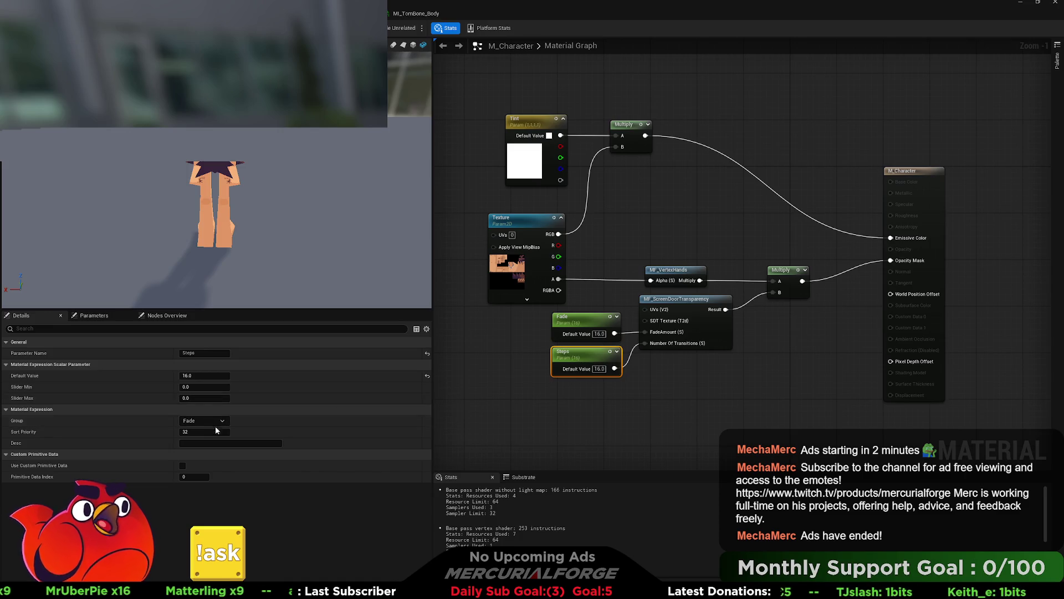
click(594, 404)
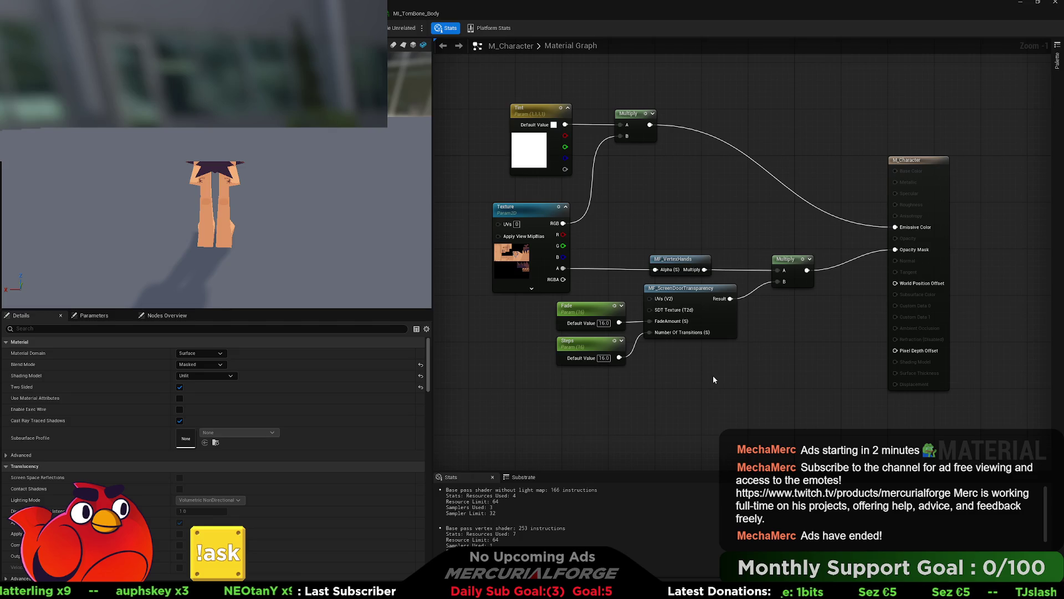
drag(714, 379, 659, 401)
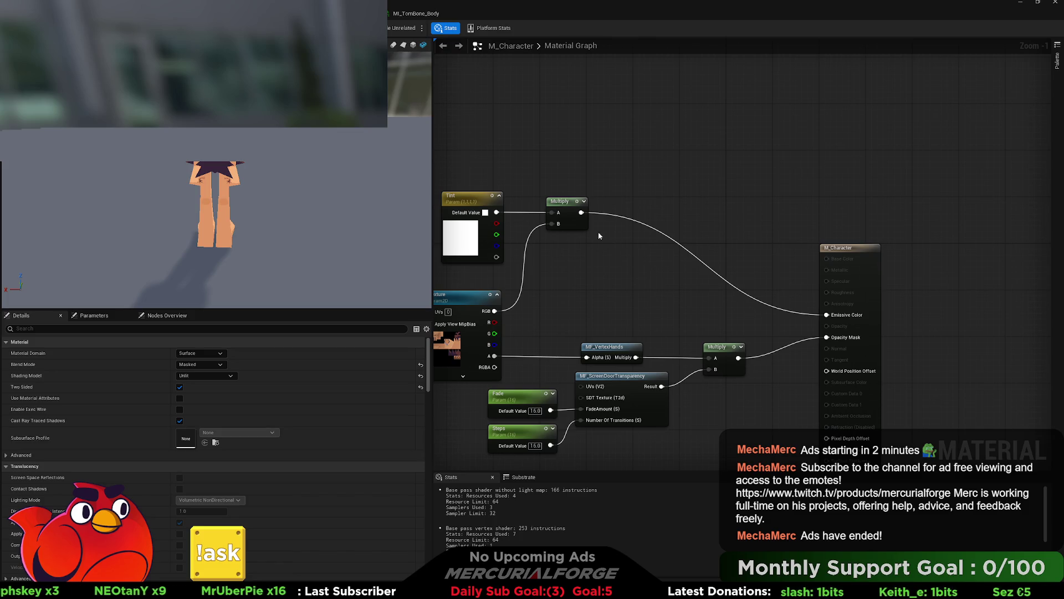
Paste a second Multiply fed by the first one and wire it into Emissive Color
click(586, 219)
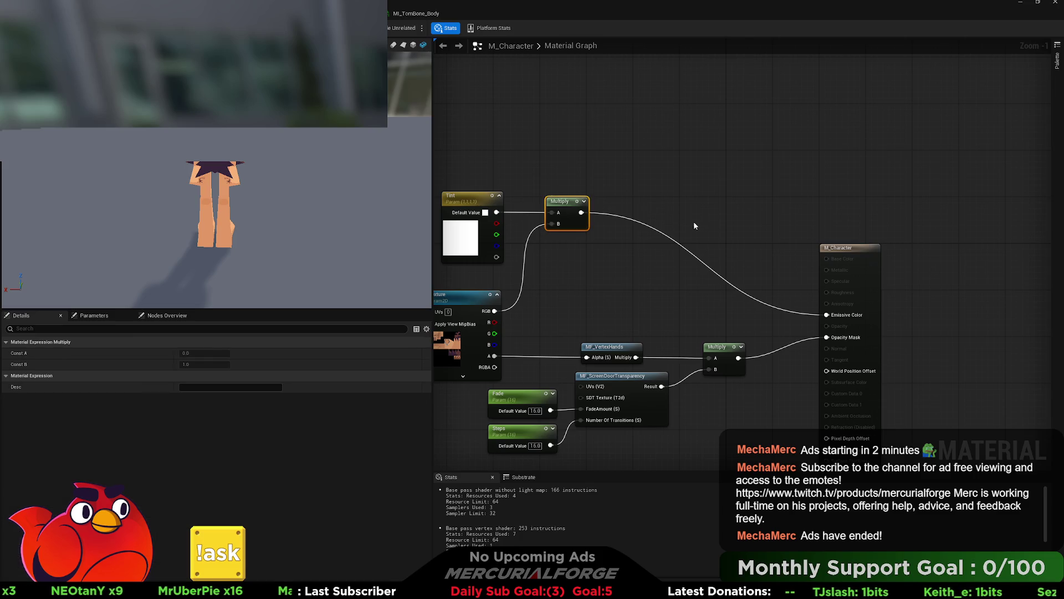
key(ctrl+c)
key(ctrl+v)
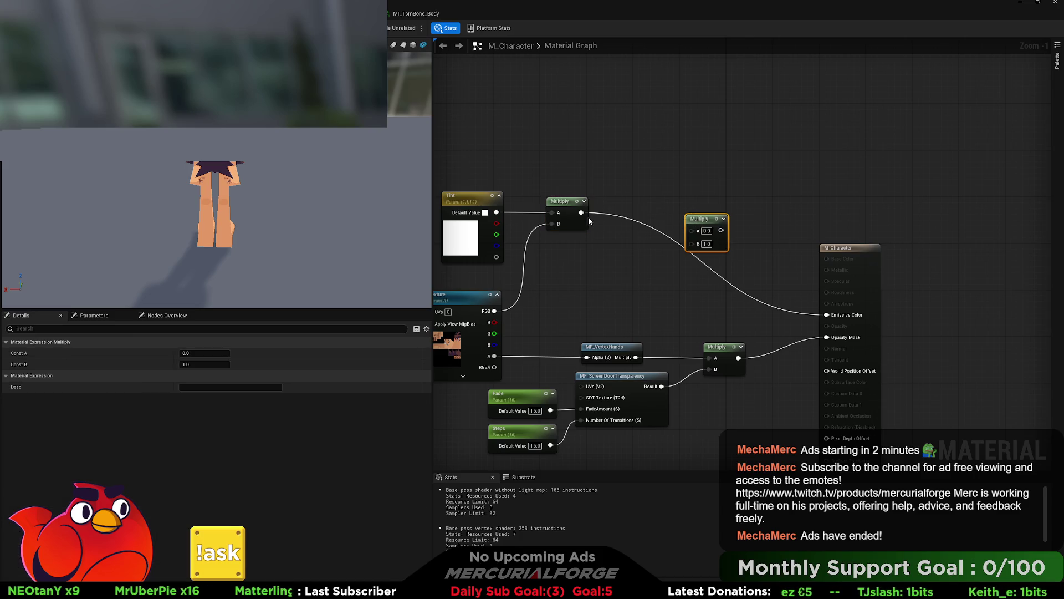
mouse_move(581, 212)
mouse_down()
mouse_move(691, 243)
mouse_move(825, 315)
mouse_up()
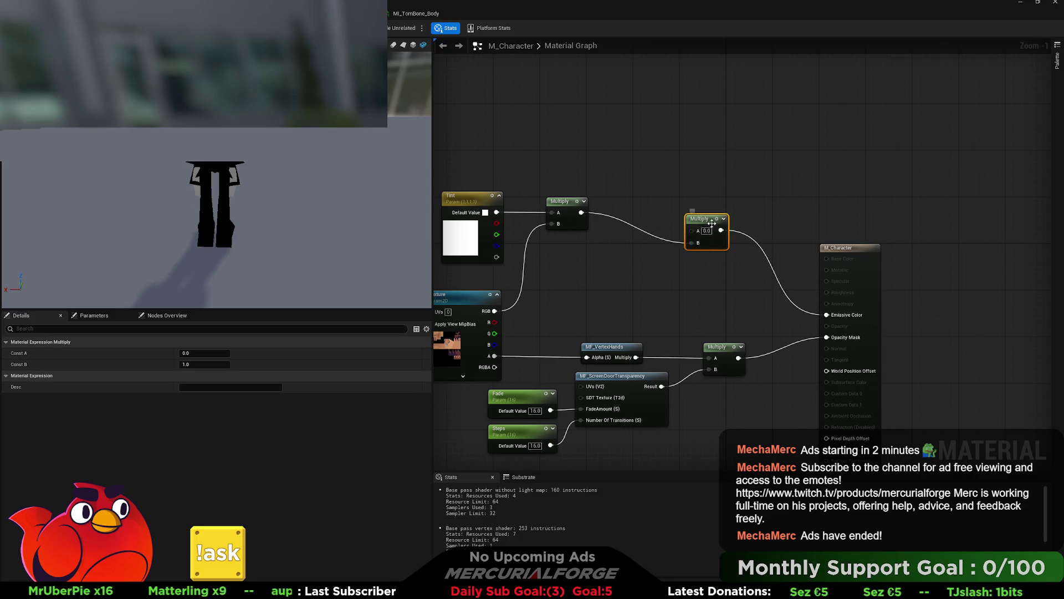
drag(718, 227, 712, 198)
Duplicate the Tint parameter, abandon renaming the copy, and delete it
click(485, 197)
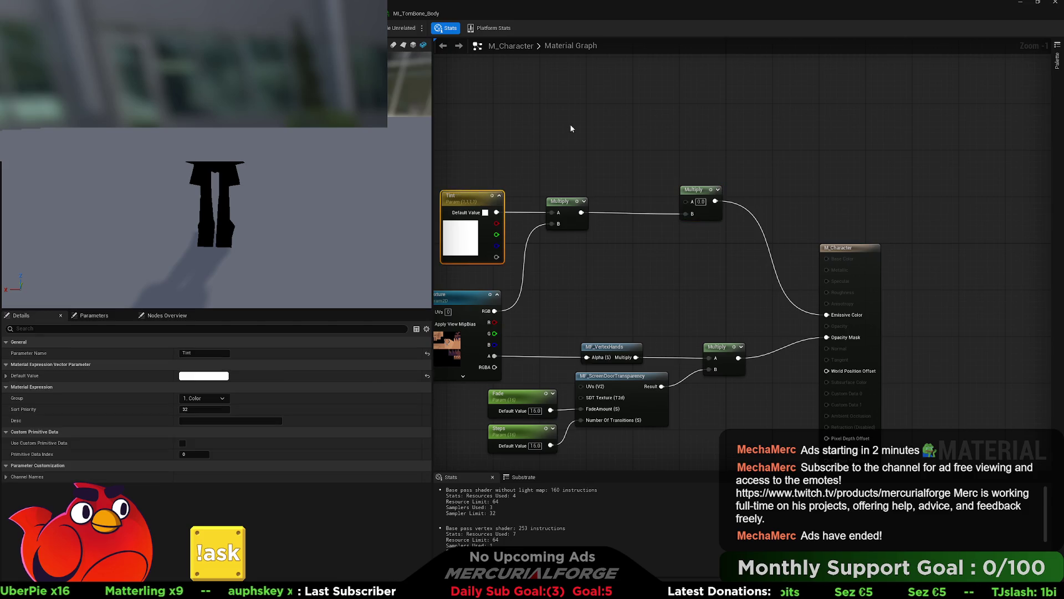
key(ctrl+c)
key(ctrl+v)
drag(576, 127, 591, 105)
double_click(592, 107)
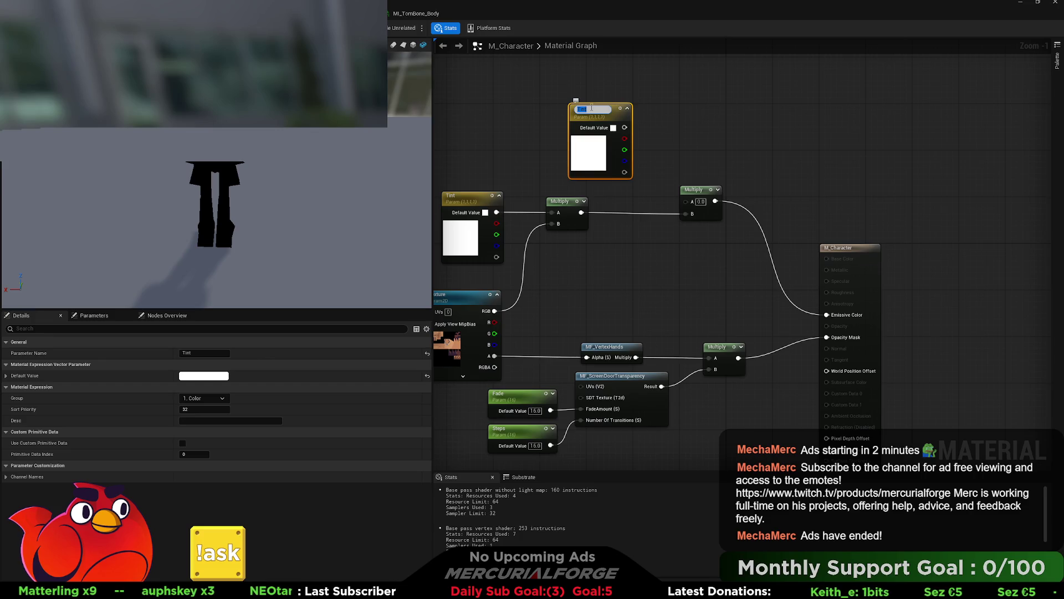
text(F)
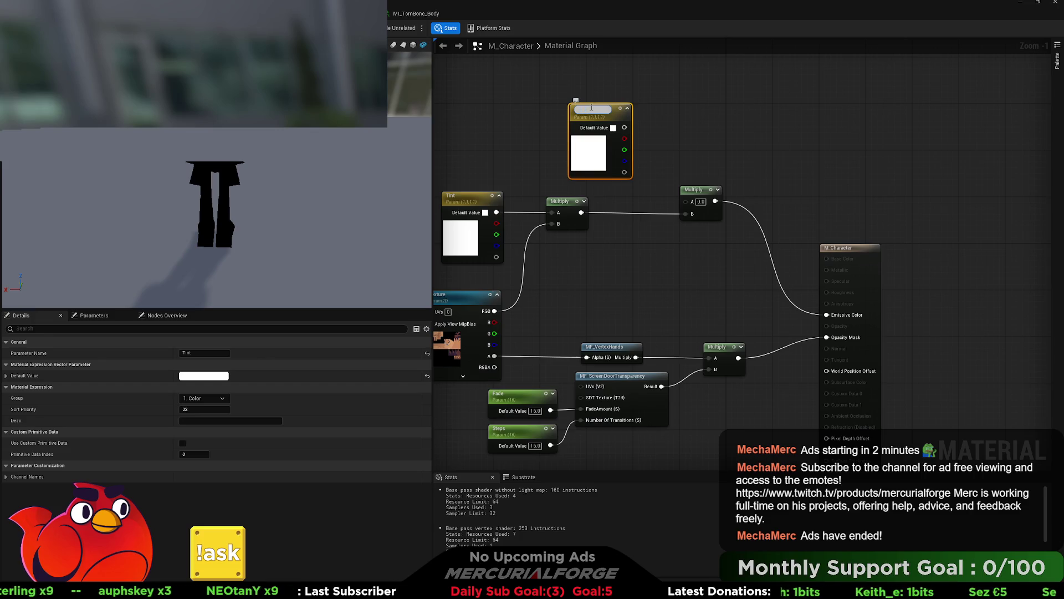
key(Escape)
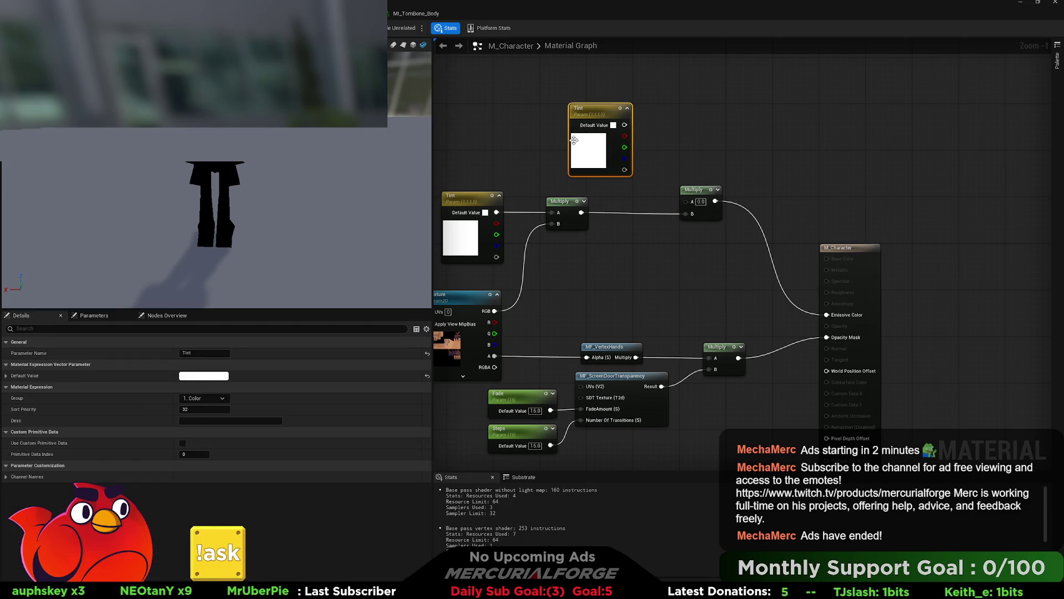
key(Delete)
Reconnect the original Multiply to Emissive Color and delete the extra Multiply node
drag(580, 212, 826, 314)
click(683, 215)
key(Delete)
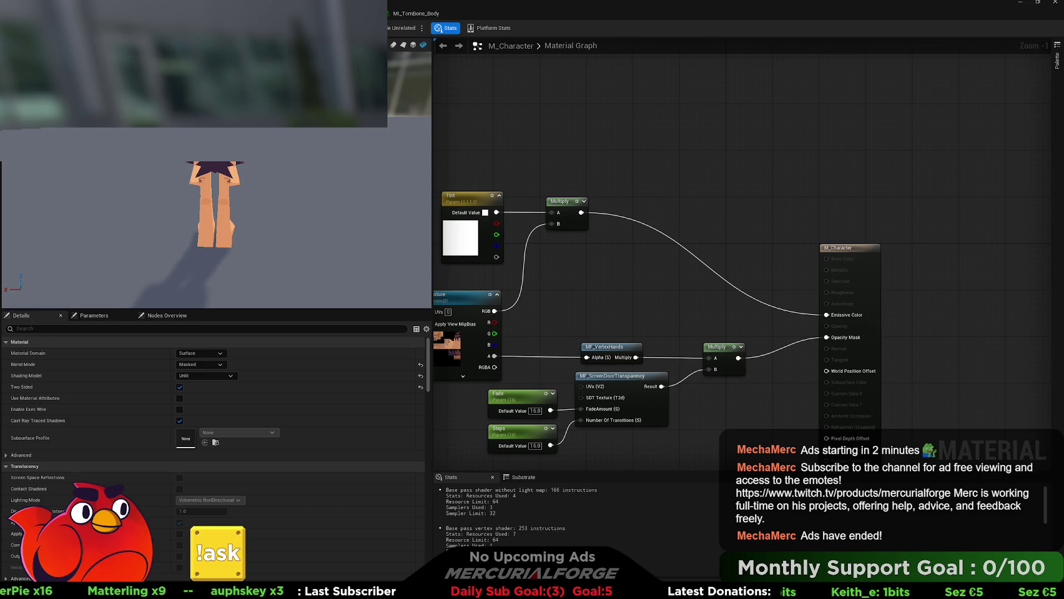
Compile BP_Player and launch a Play In Editor session of the Dev_Gym level
key(alt+Tab)
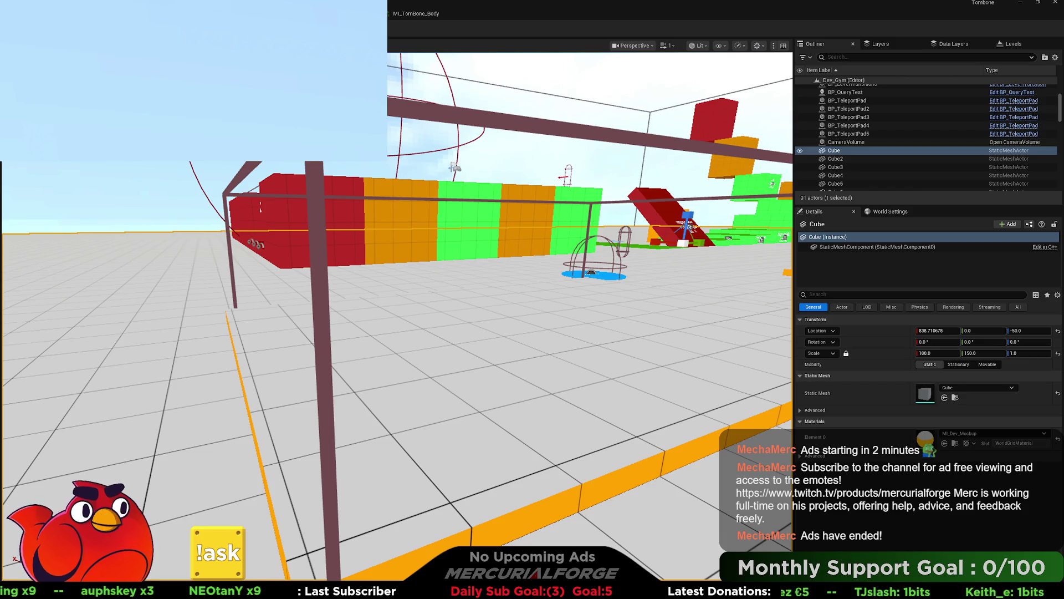
key(alt+Tab)
key(alt+Tab)
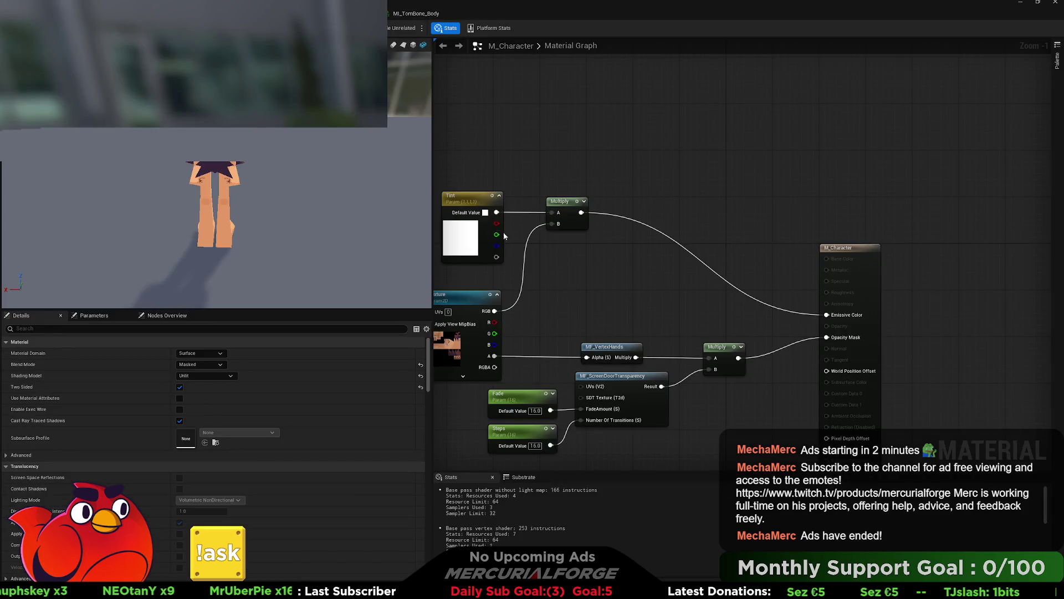
key(alt+Tab)
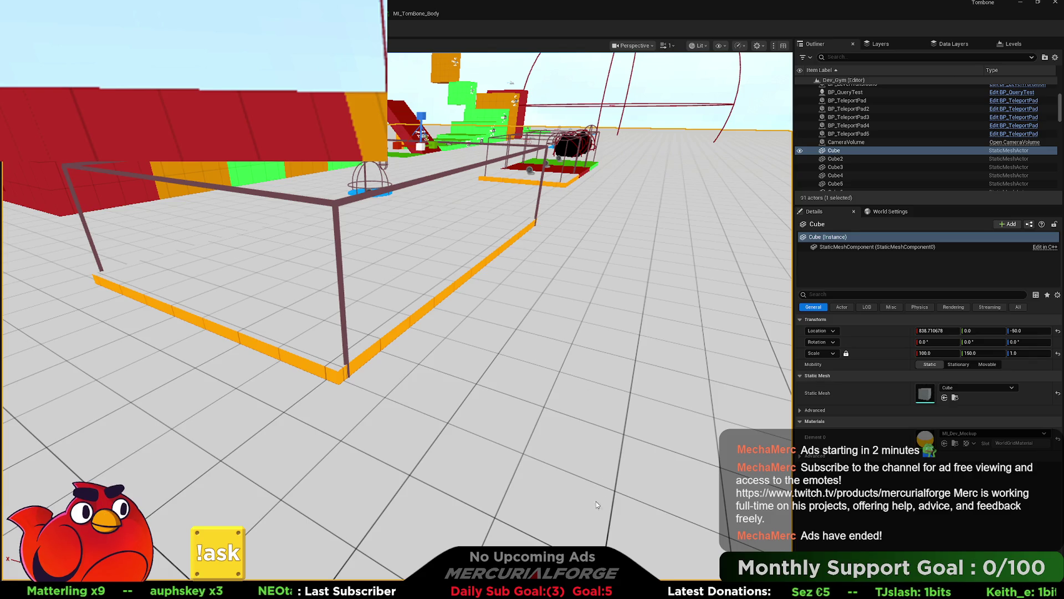
key(alt+p)
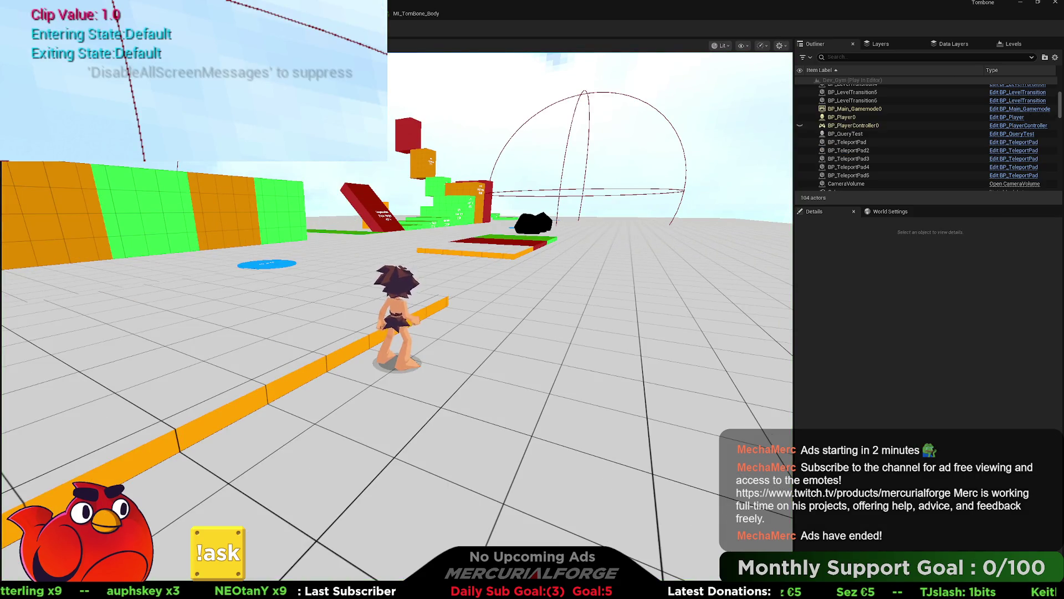
Run the character forward and back toward the camera, then stop the test
key(w)
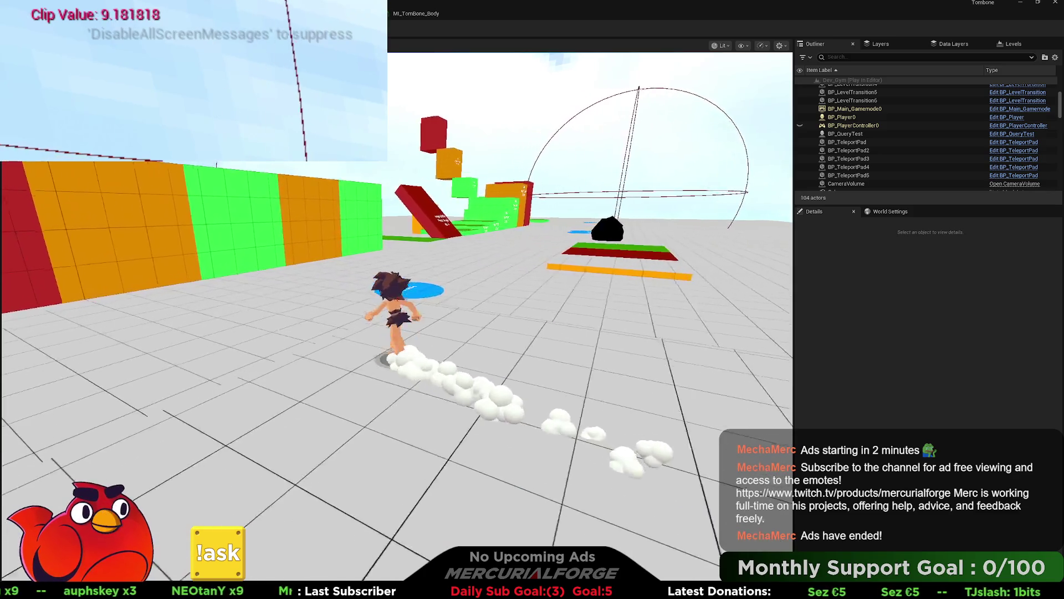
key(a)
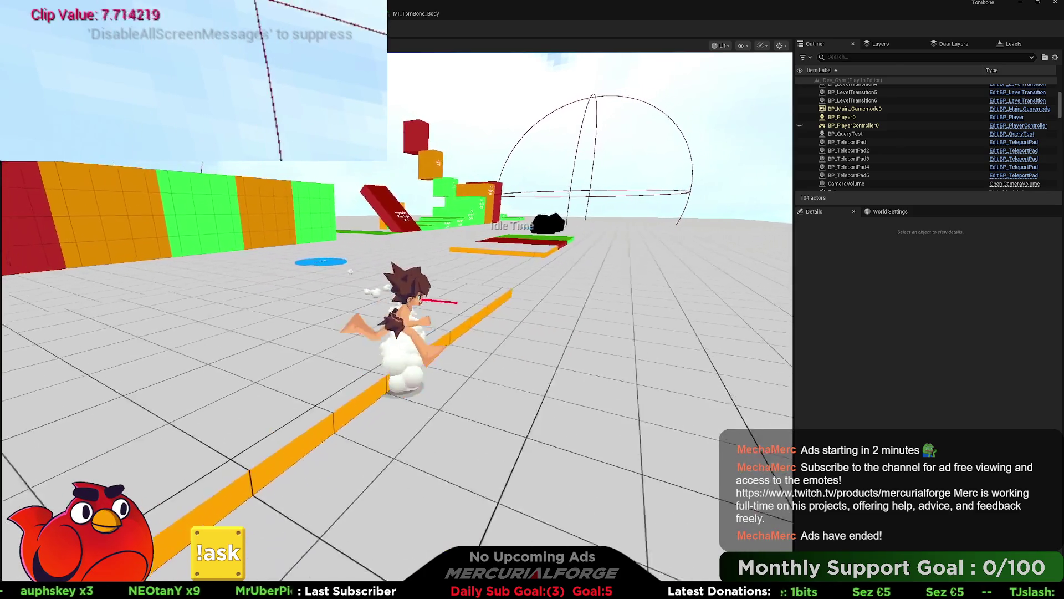
key(Escape)
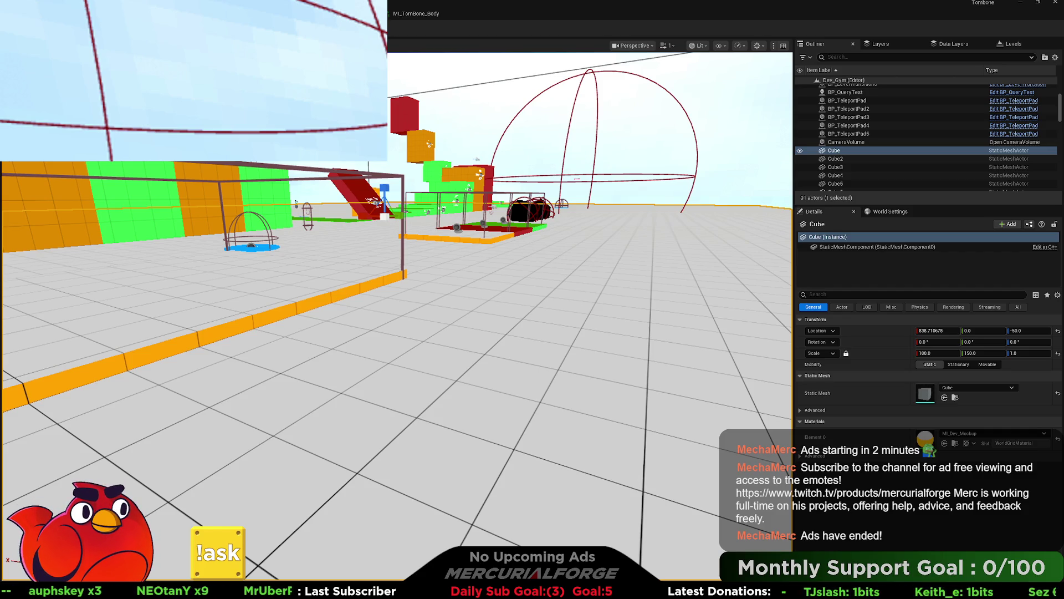
Play-test again, running forward and right while watching Clip Value, then stop
key(alt+p)
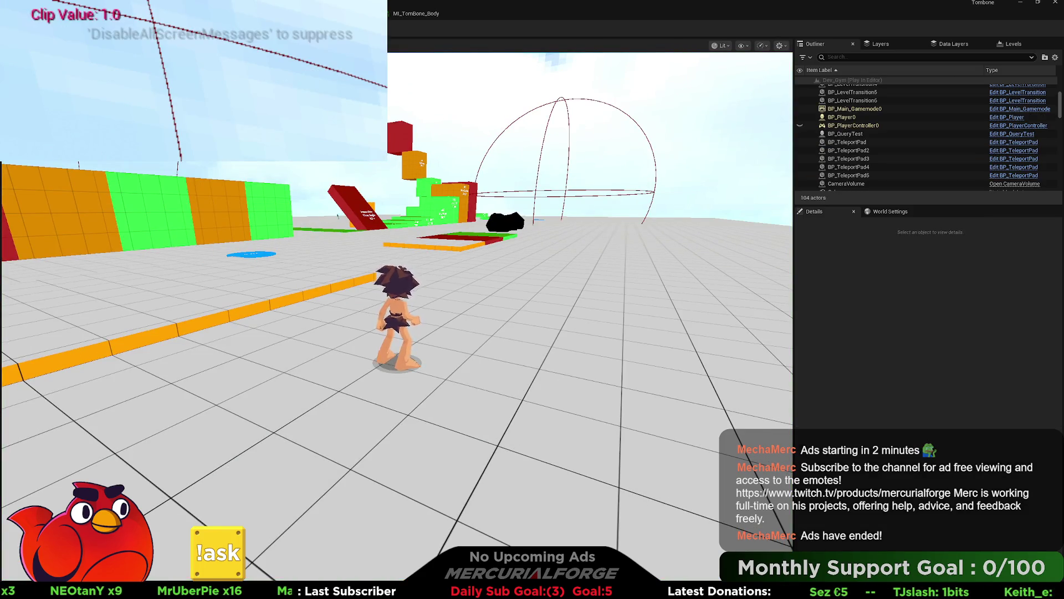
key(w)
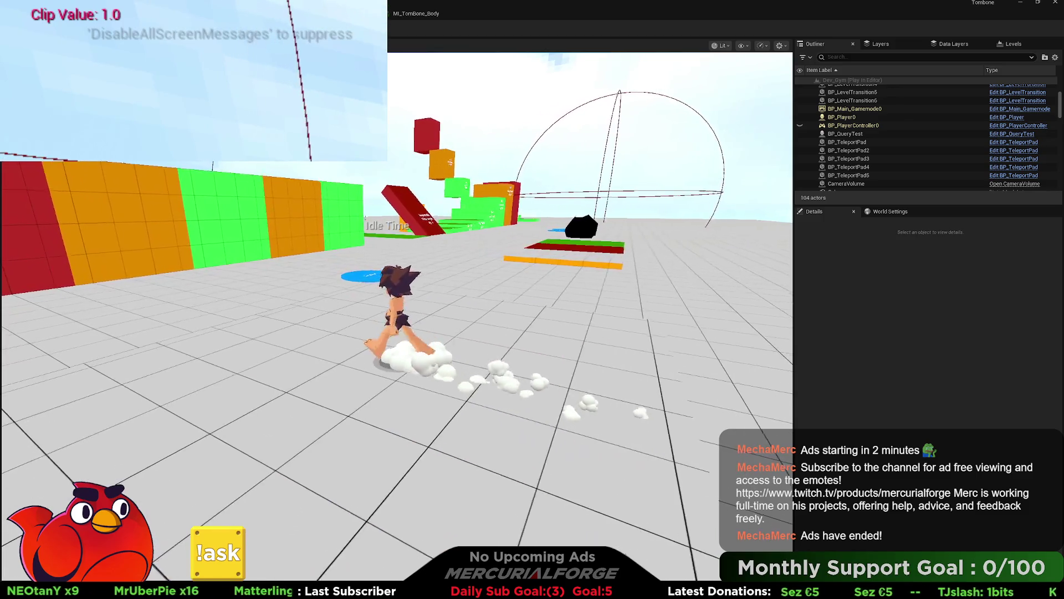
key(d)
key(w)
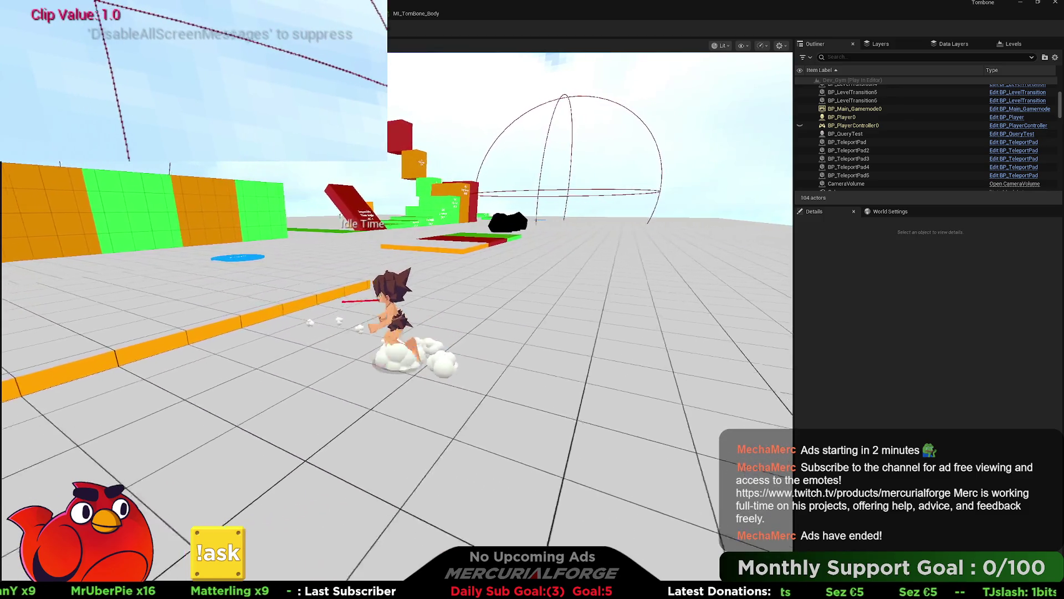
key(Escape)
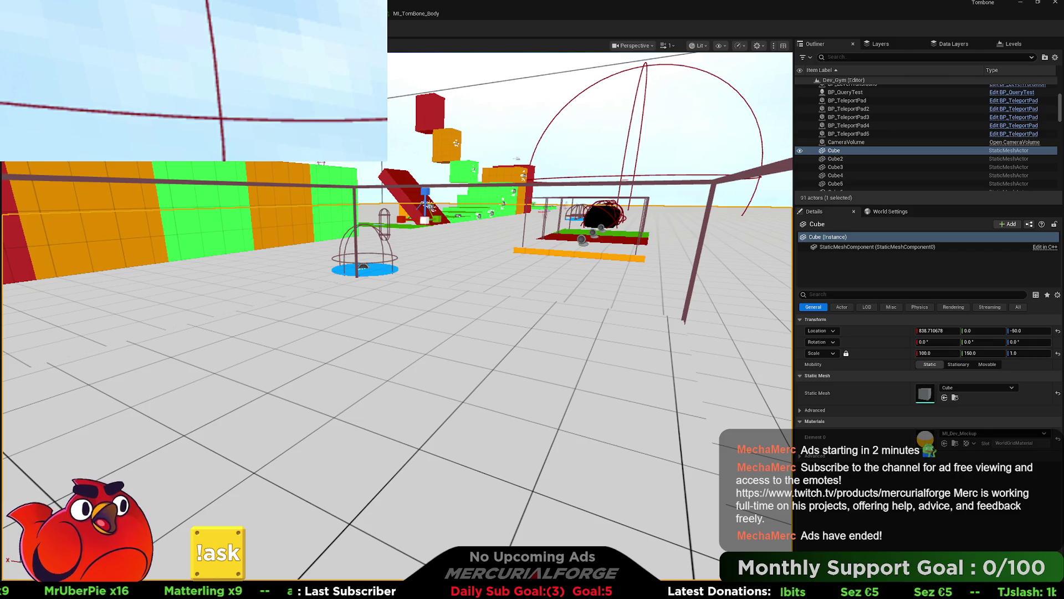
drag(547, 314, 446, 369)
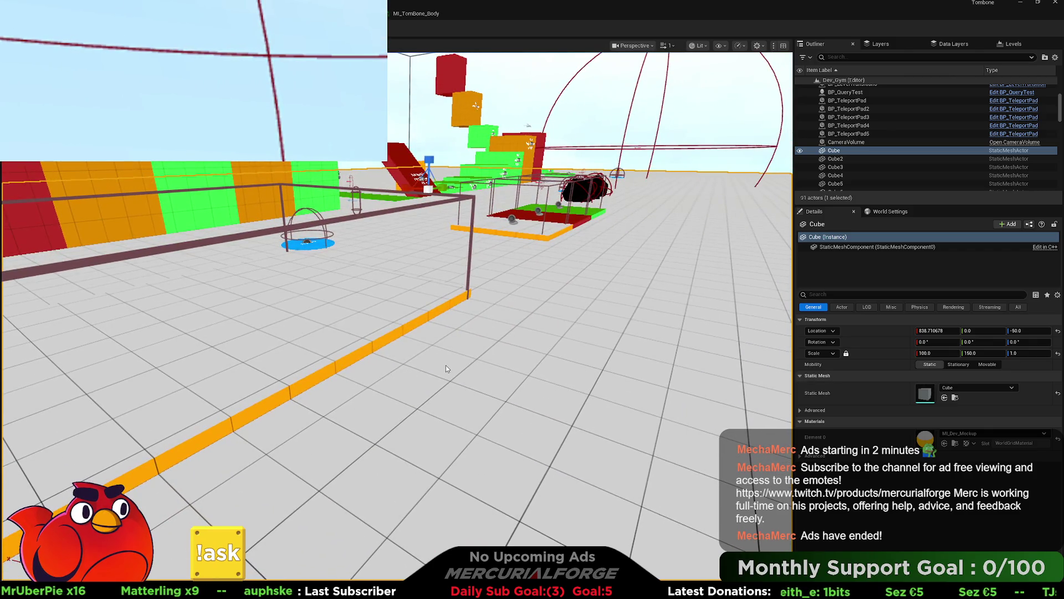
Run three quick play tests, moving right and left through the CameraVolume
key(alt+p)
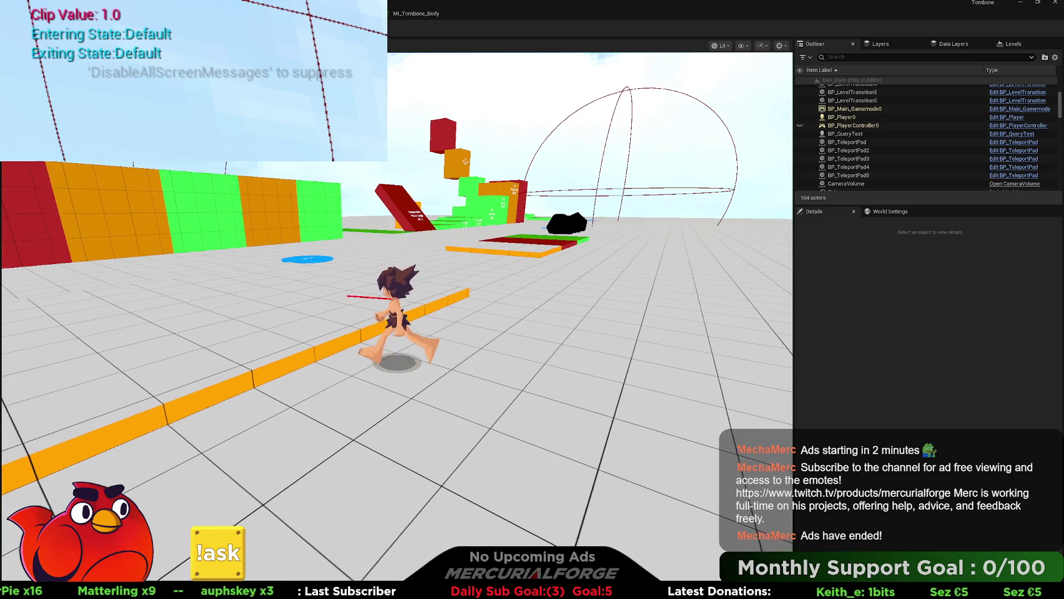
key(d)
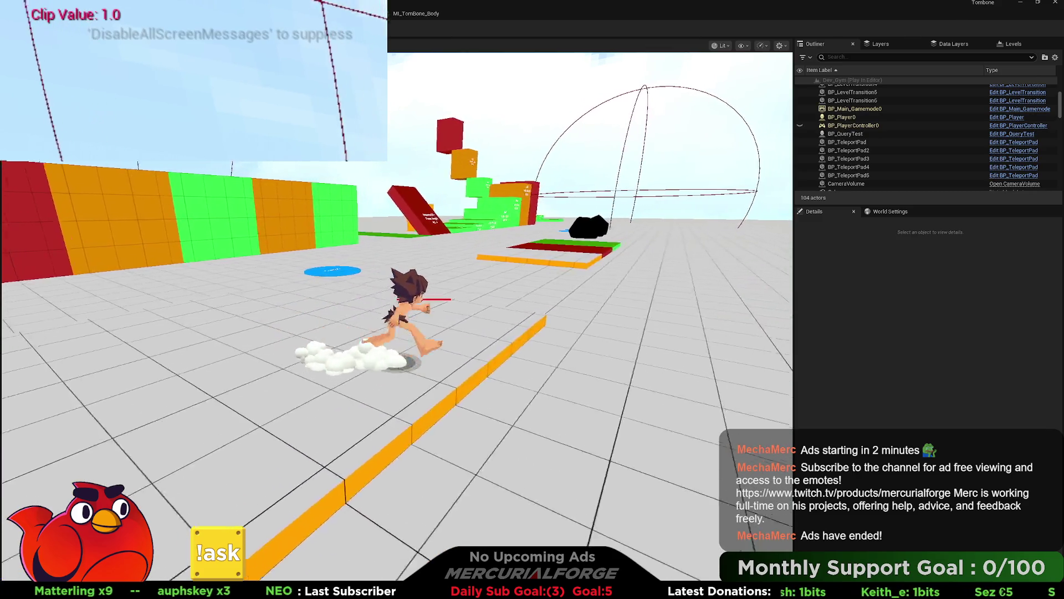
key(a)
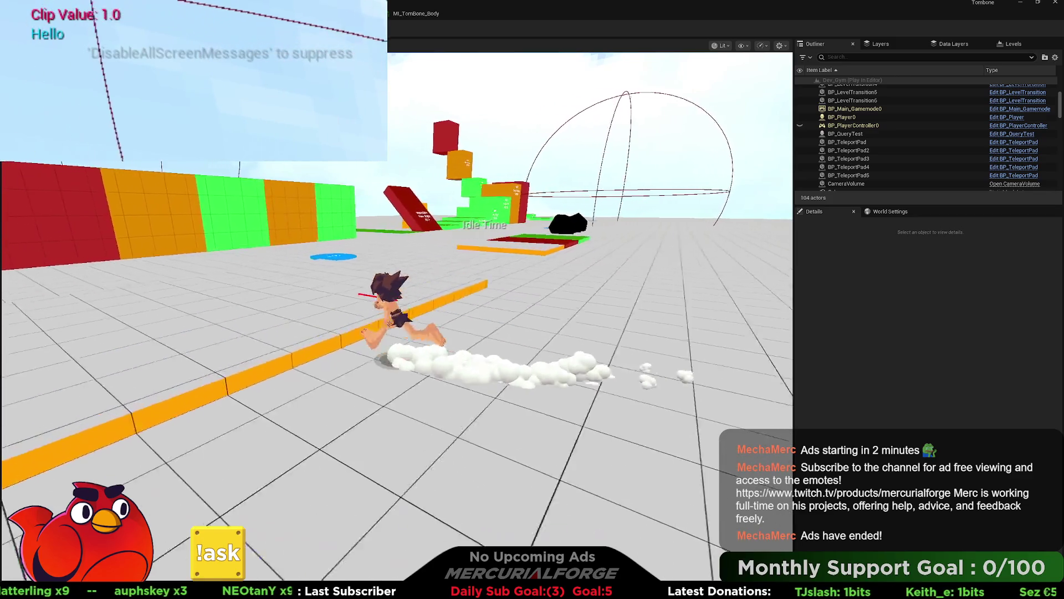
key(Escape)
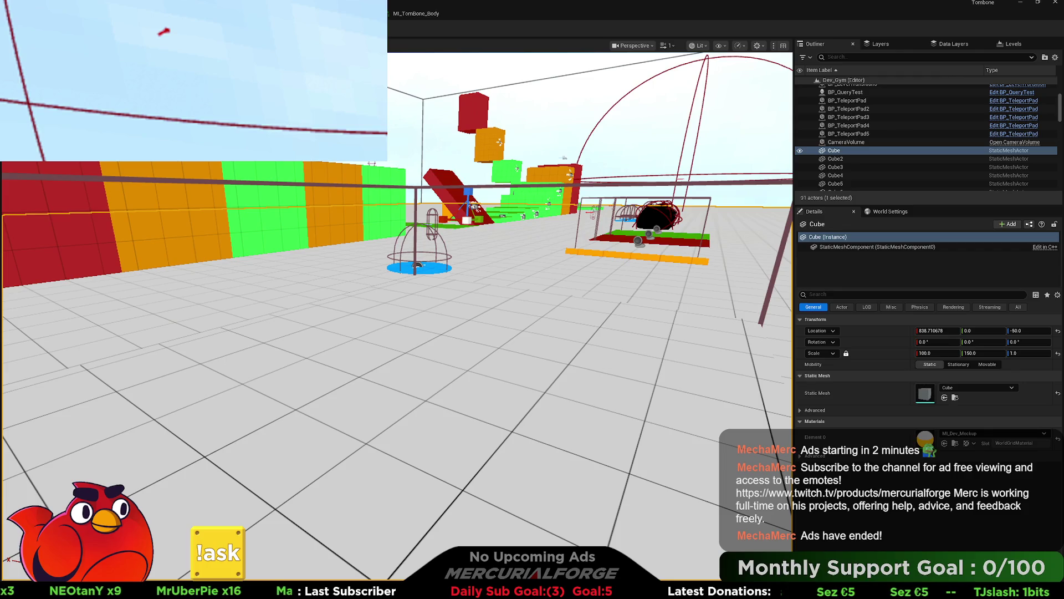
key(alt+p)
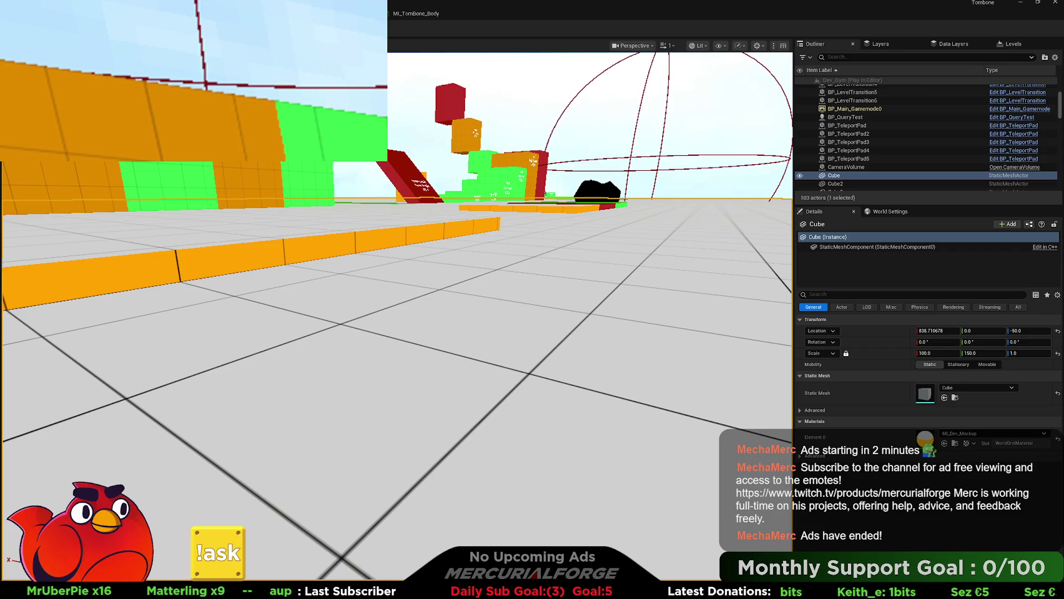
key(Escape)
key(alt+p)
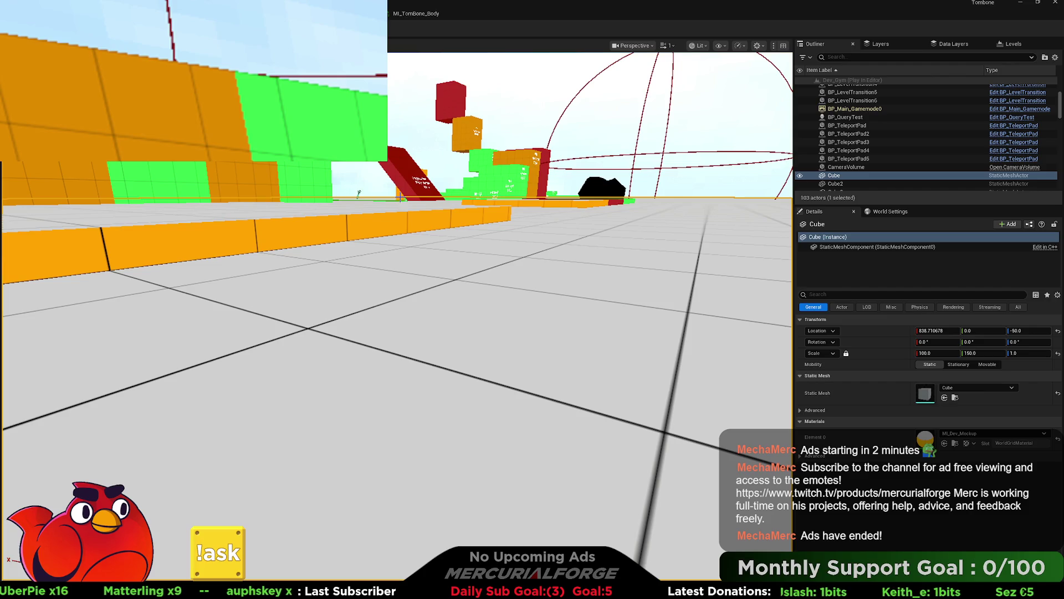
key(Escape)
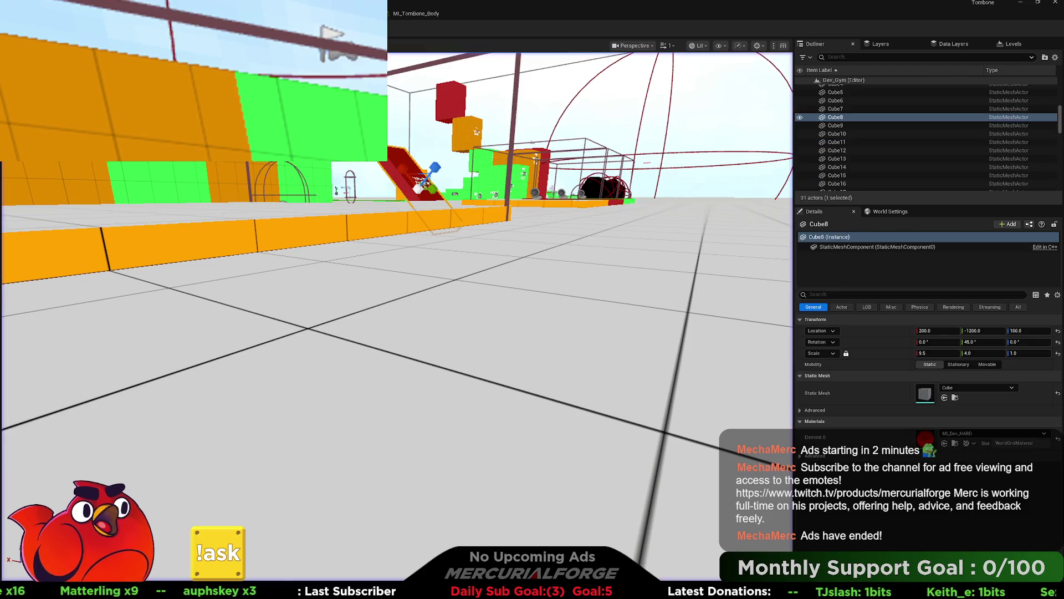
With the floor Cube selected, play-test a run right, a dash and a return, watching Clip Value
click(465, 302)
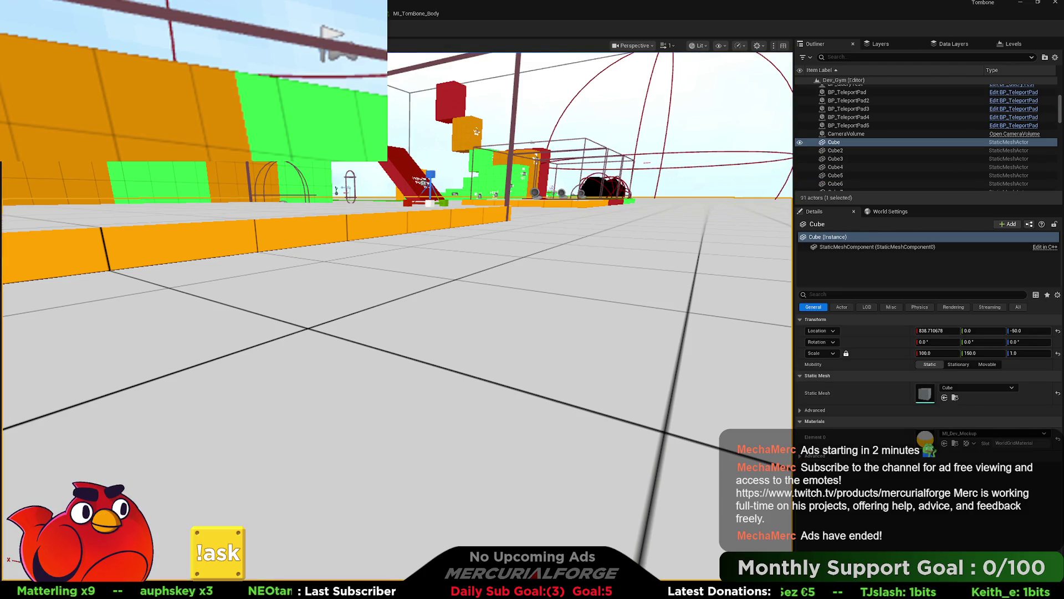
key(alt+p)
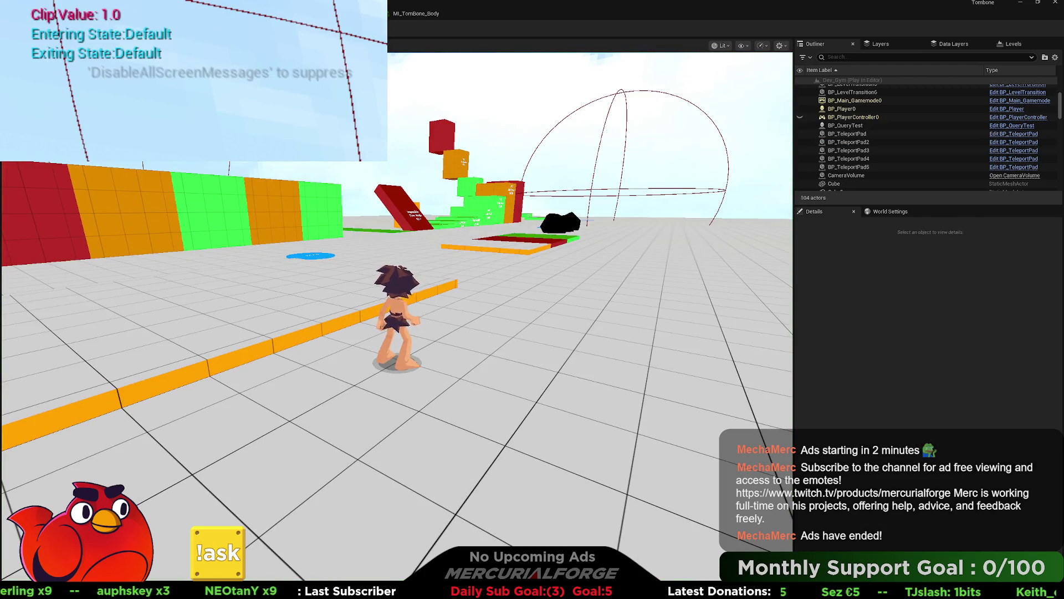
key(d)
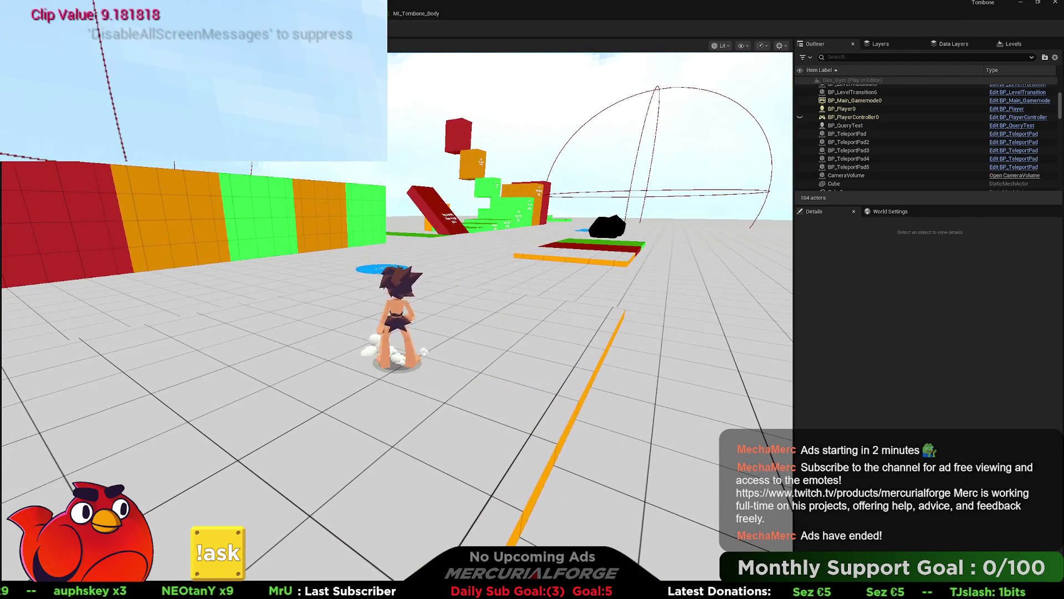
key(shift)
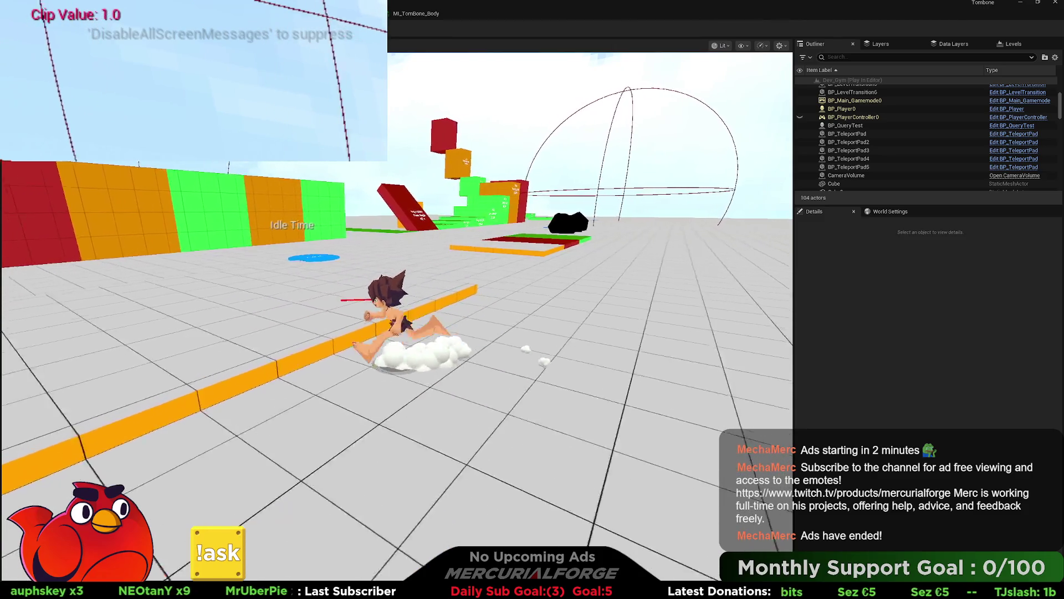
key(s)
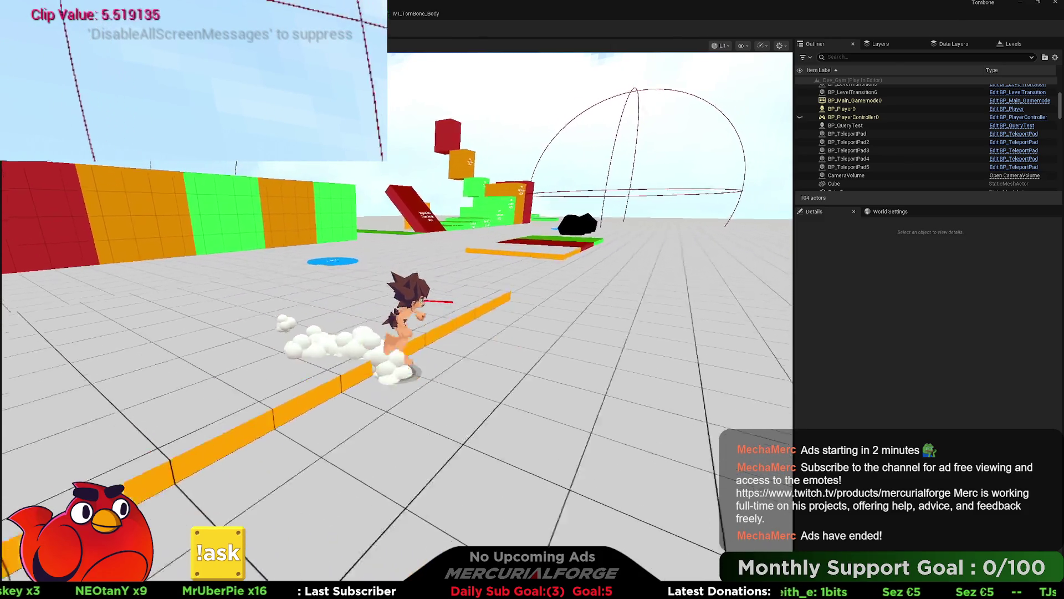
key(Escape)
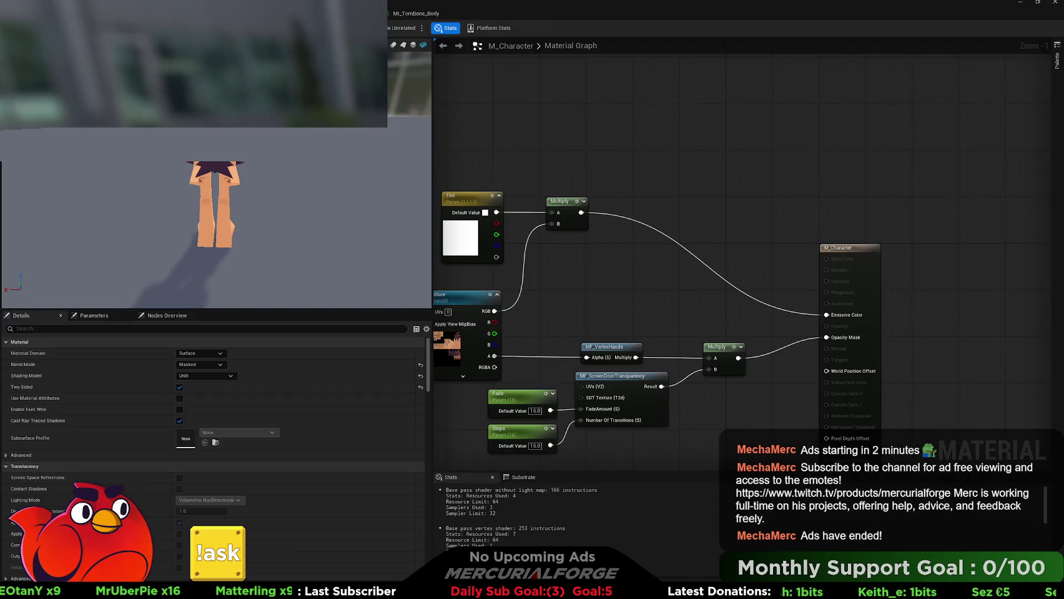
Switch from the M_Character material tab back to the Dev_Gym level viewport
click(416, 15)
key(alt+Tab)
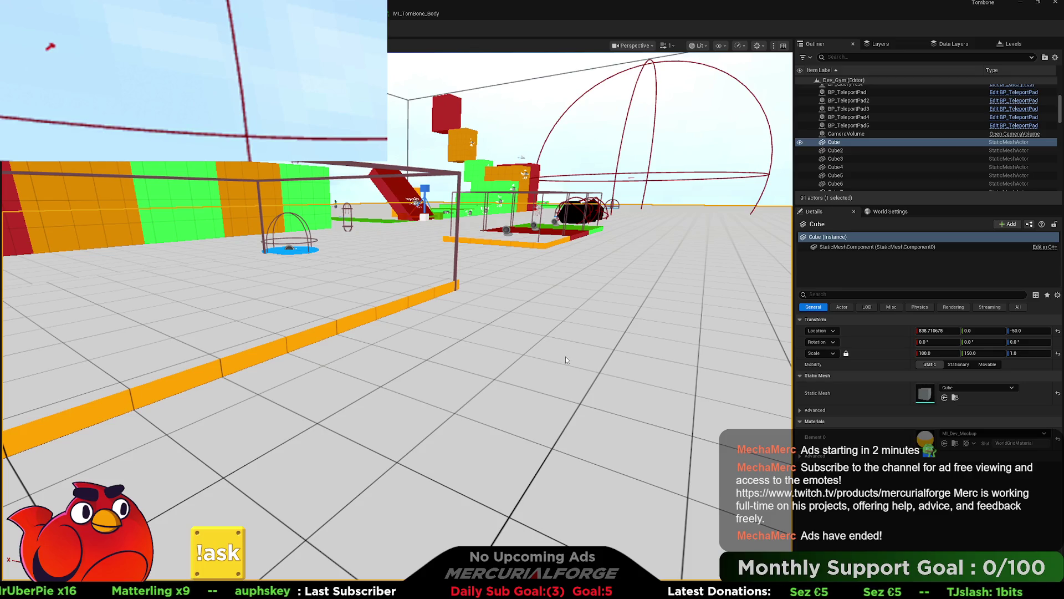
key(alt+p)
key(a)
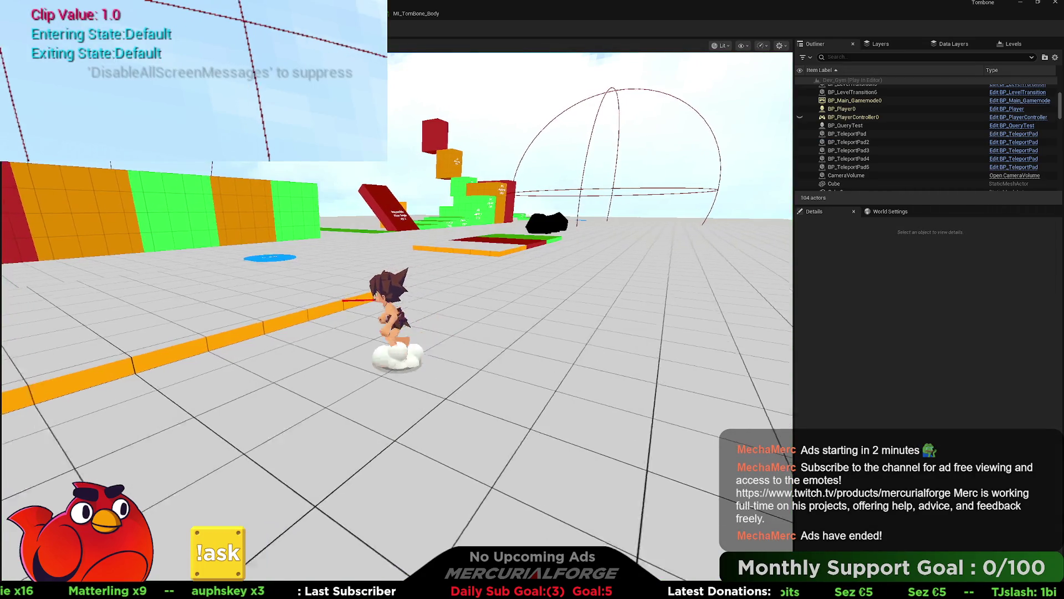
key(d)
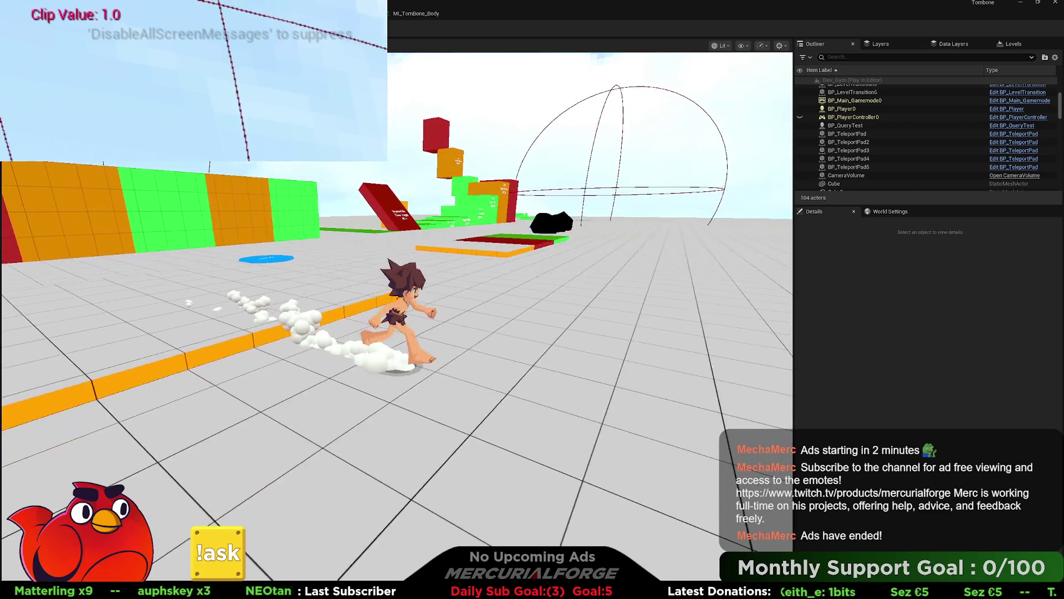
key(Escape)
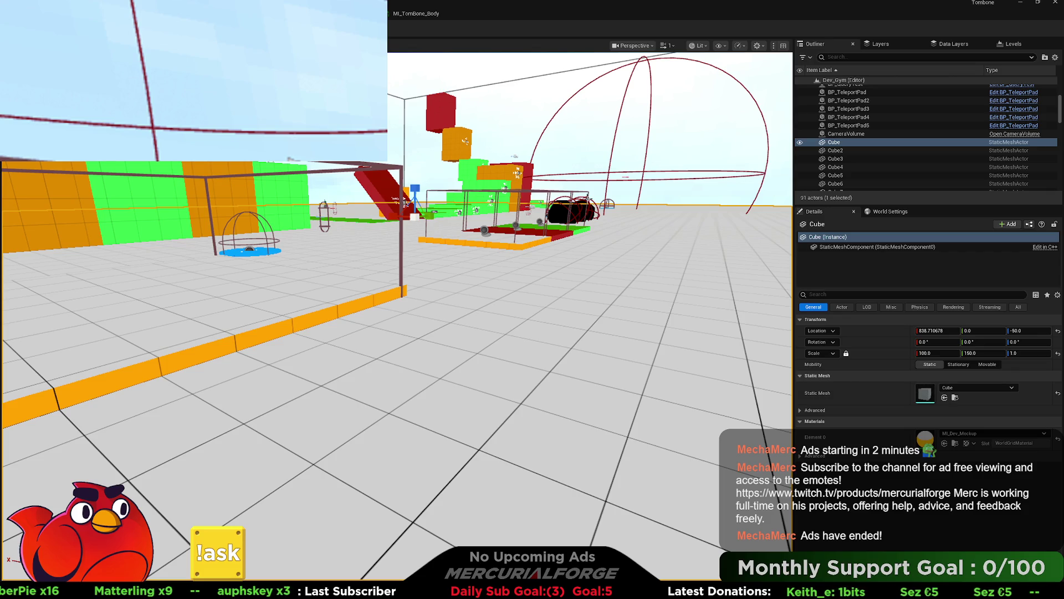
click(403, 224)
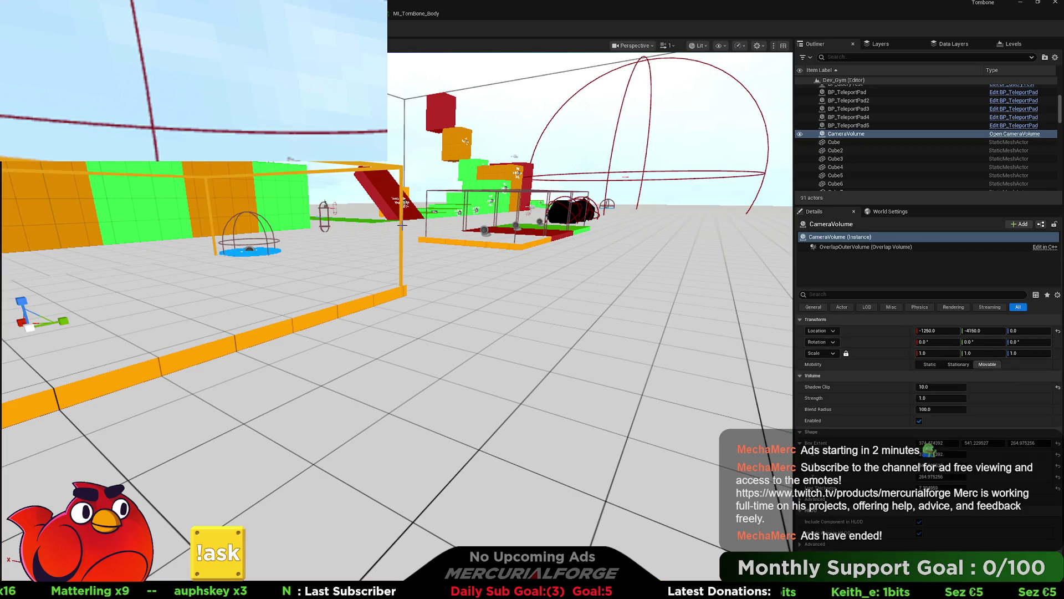
click(941, 386)
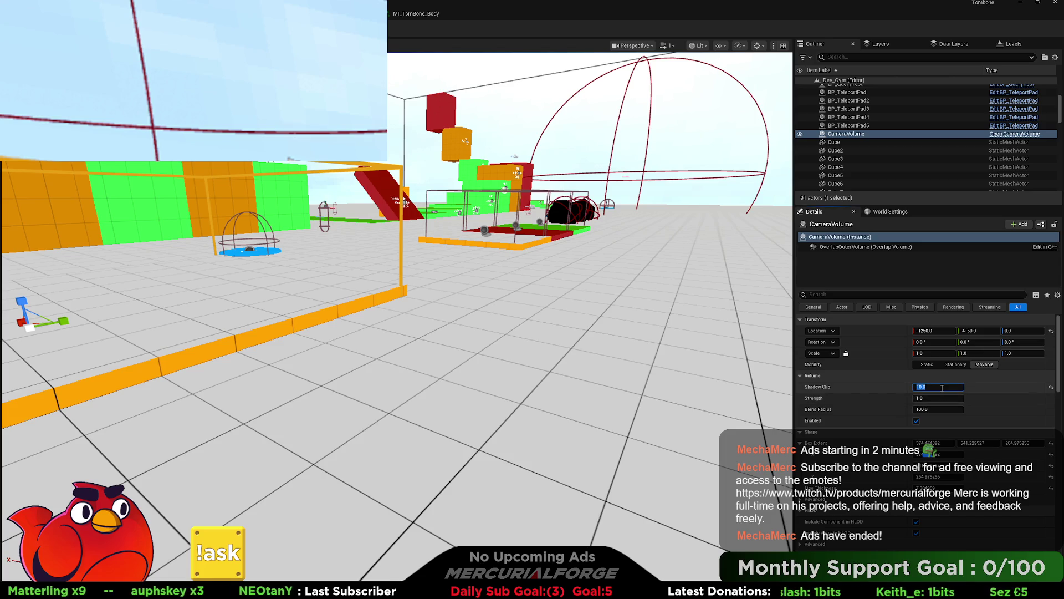
text(1)
key(Return)
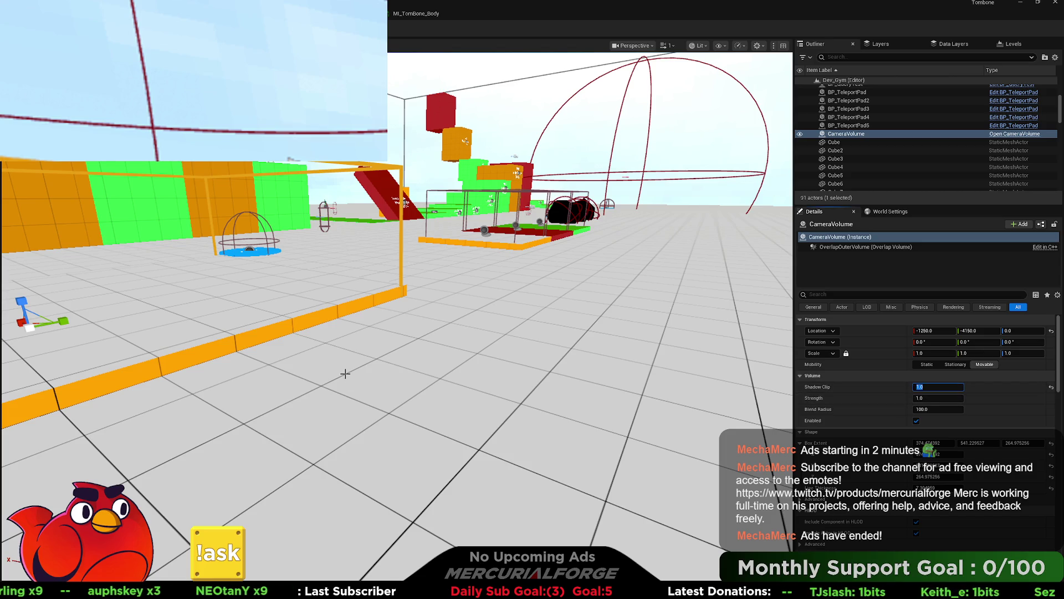
key(alt+p)
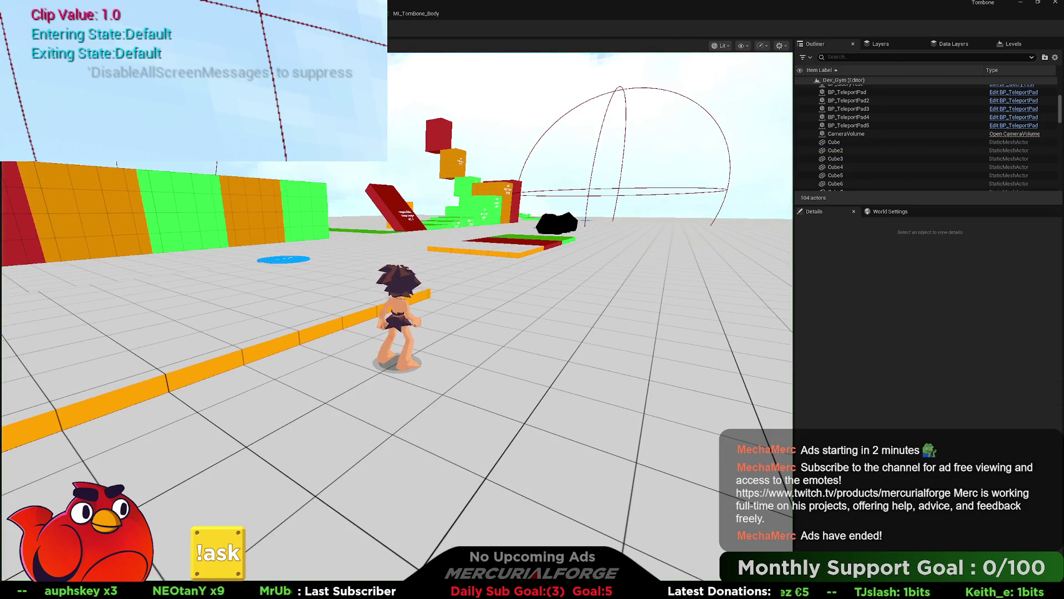
key(w)
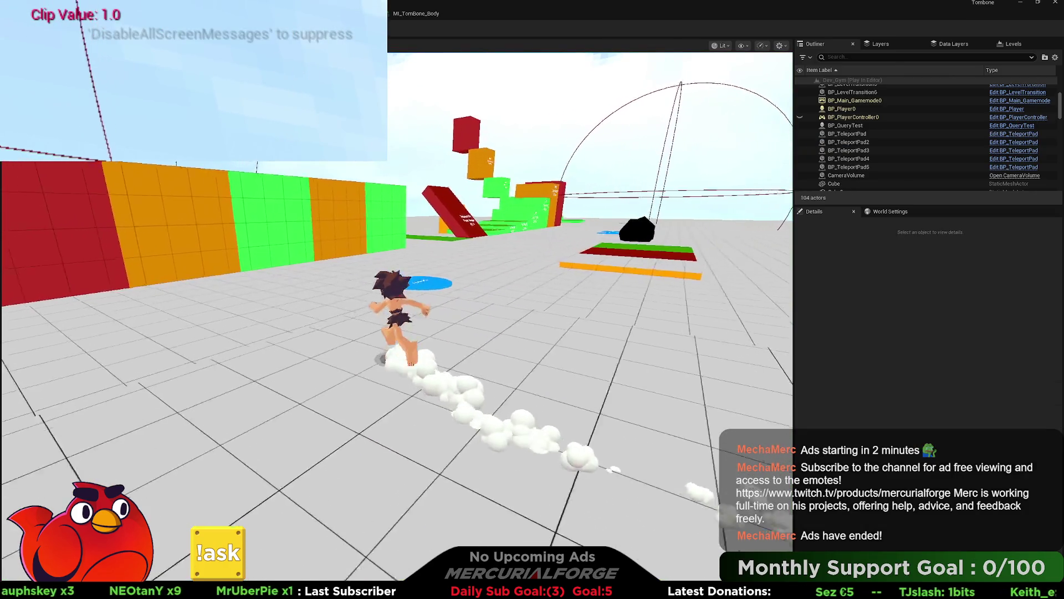
key(d)
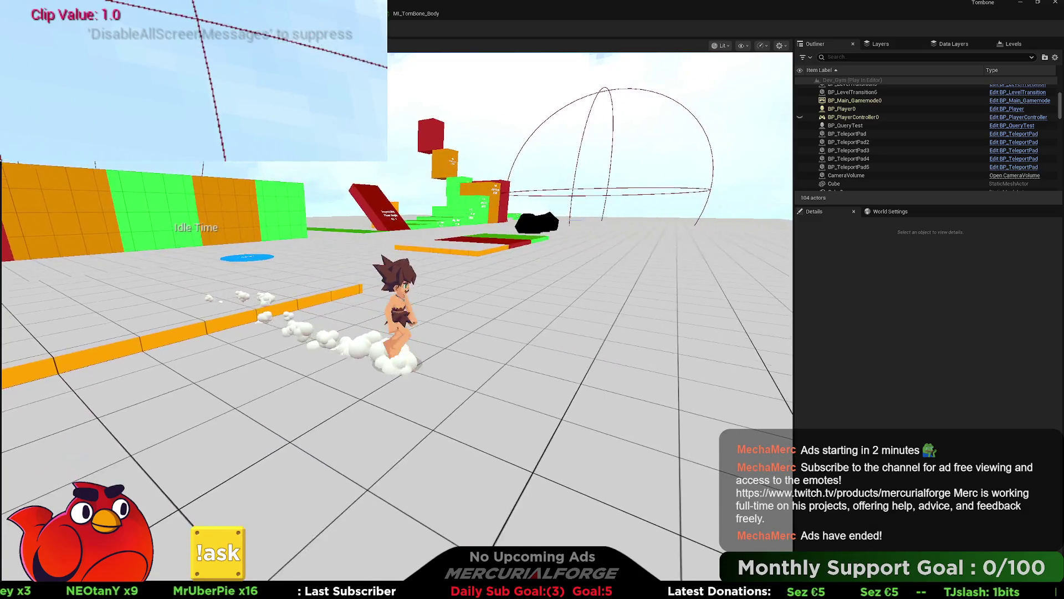
key(Escape)
click(380, 368)
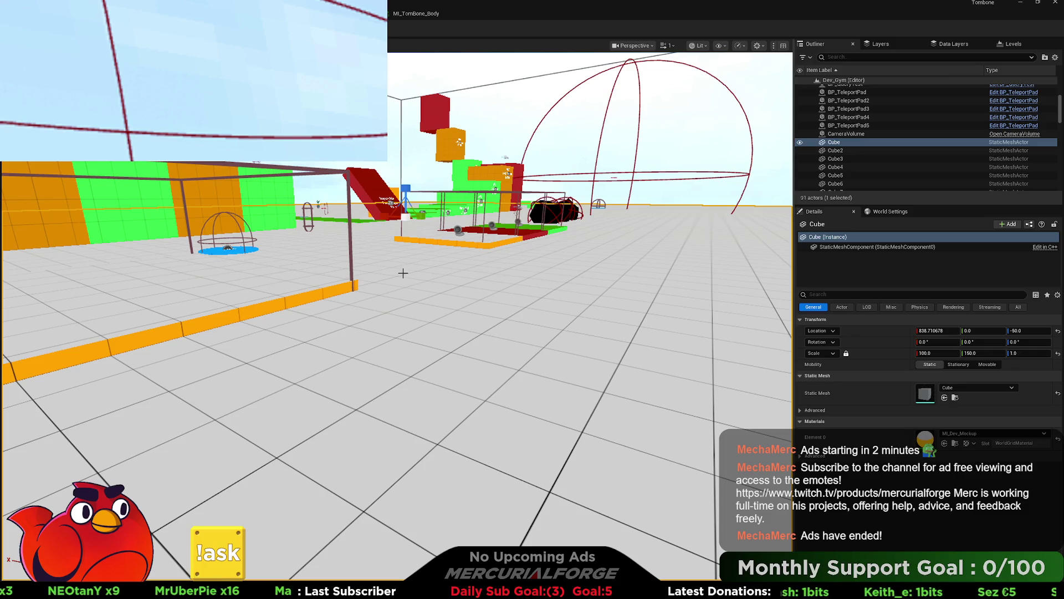
key(alt+p)
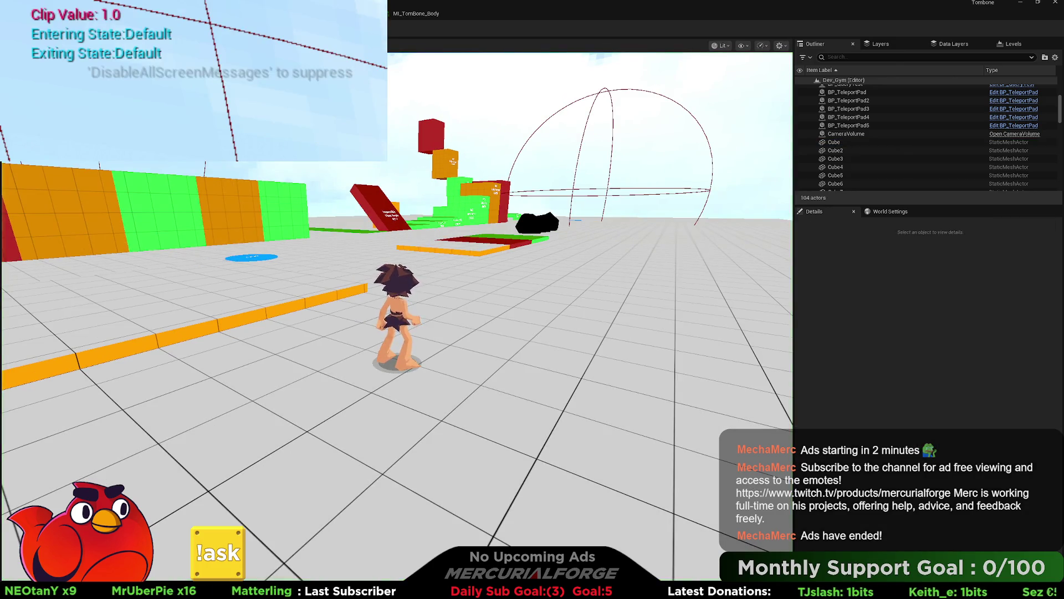
key(a)
key(d)
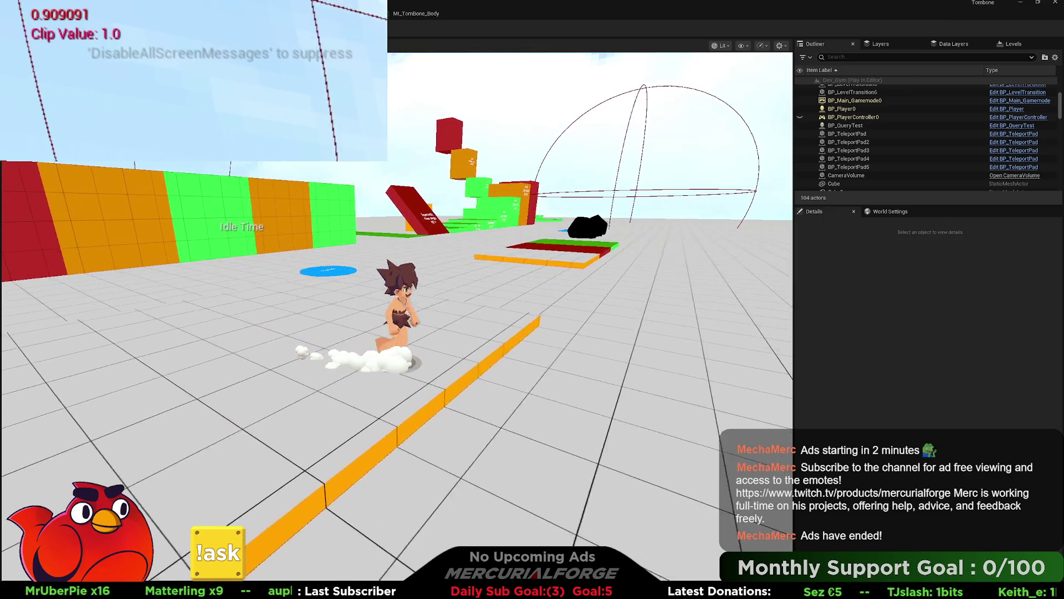
key(w)
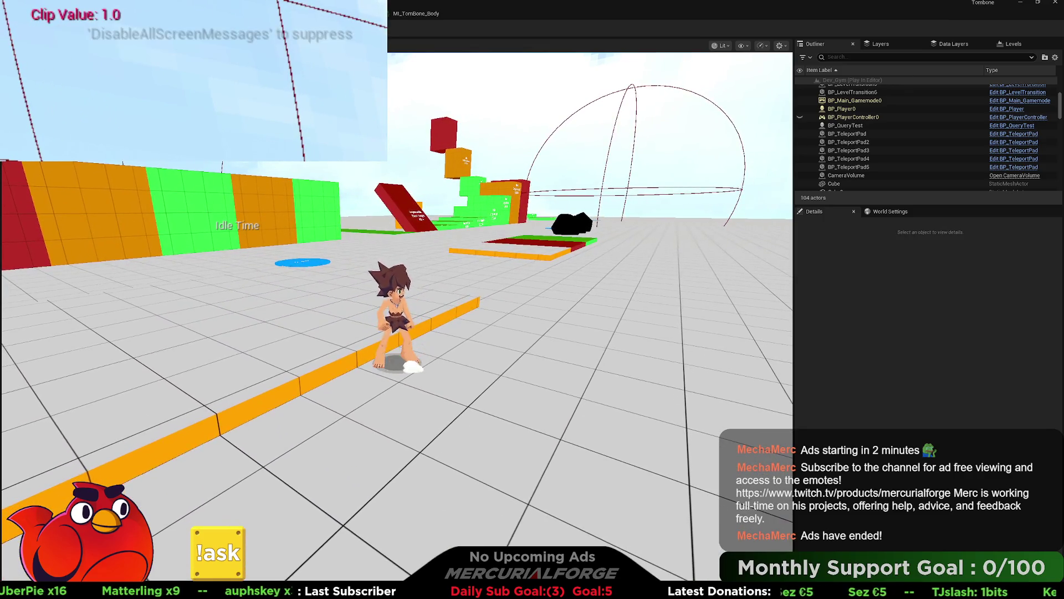
key(s)
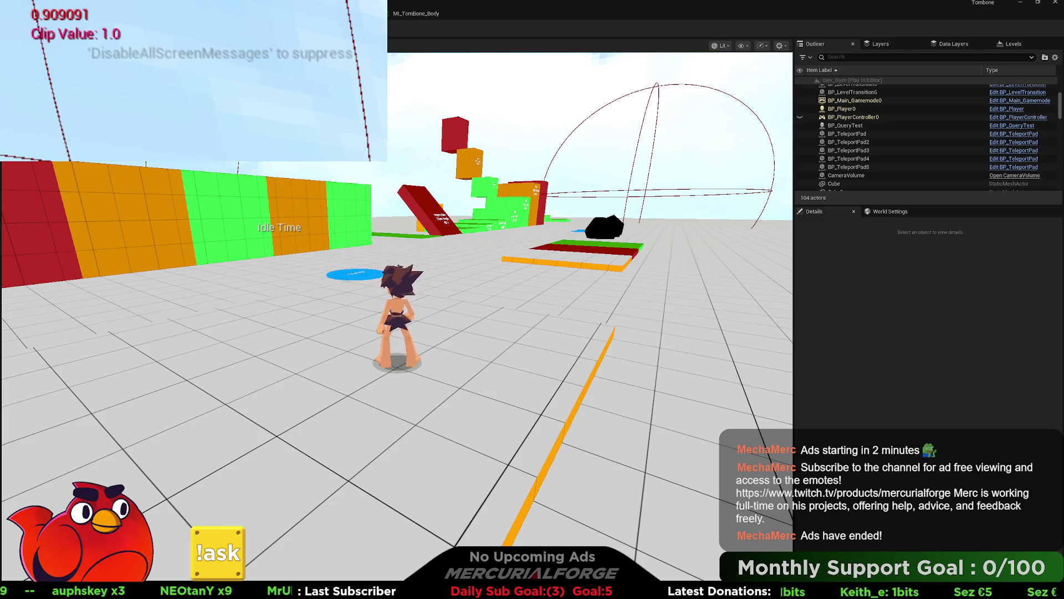
key(Escape)
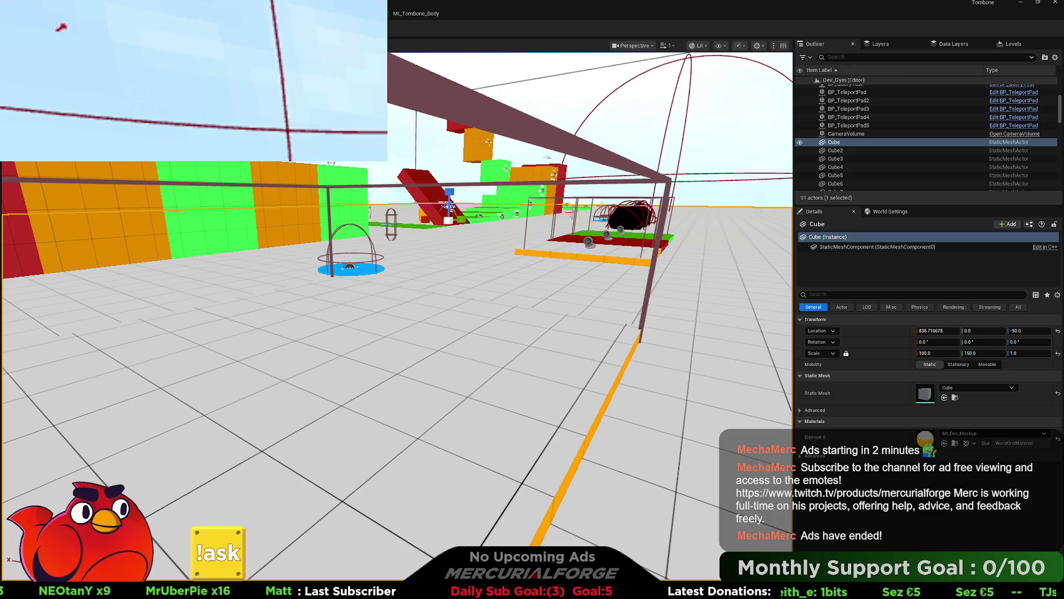
key(alt+p)
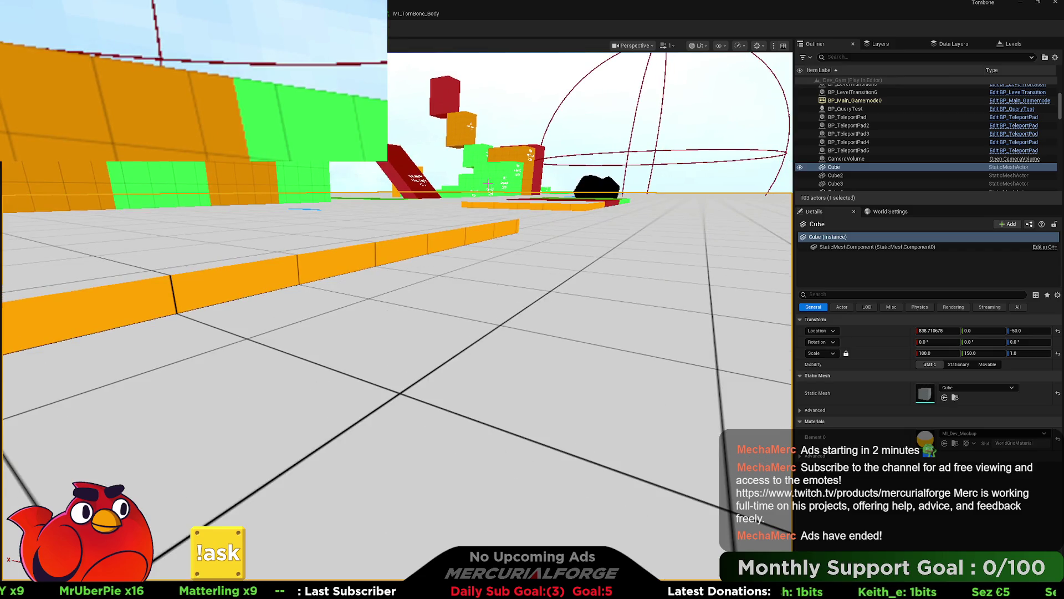
key(Escape)
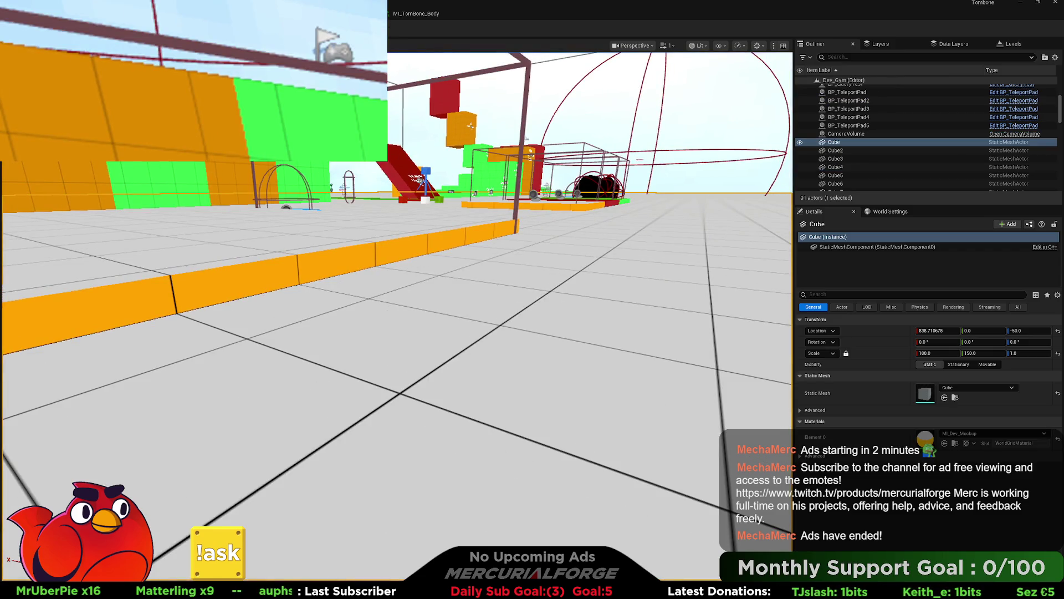
key(alt+p)
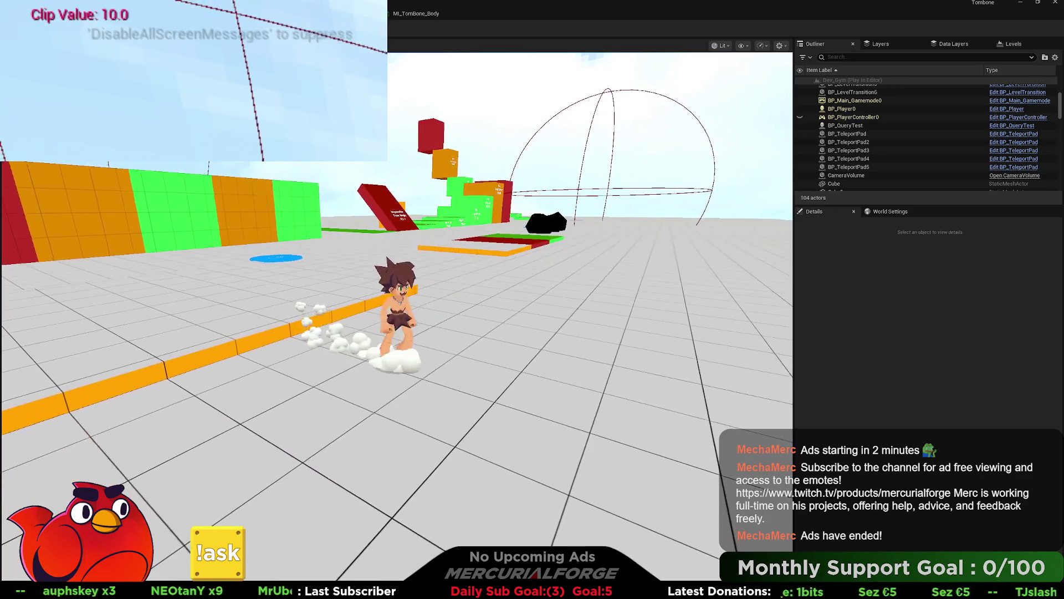
key(Escape)
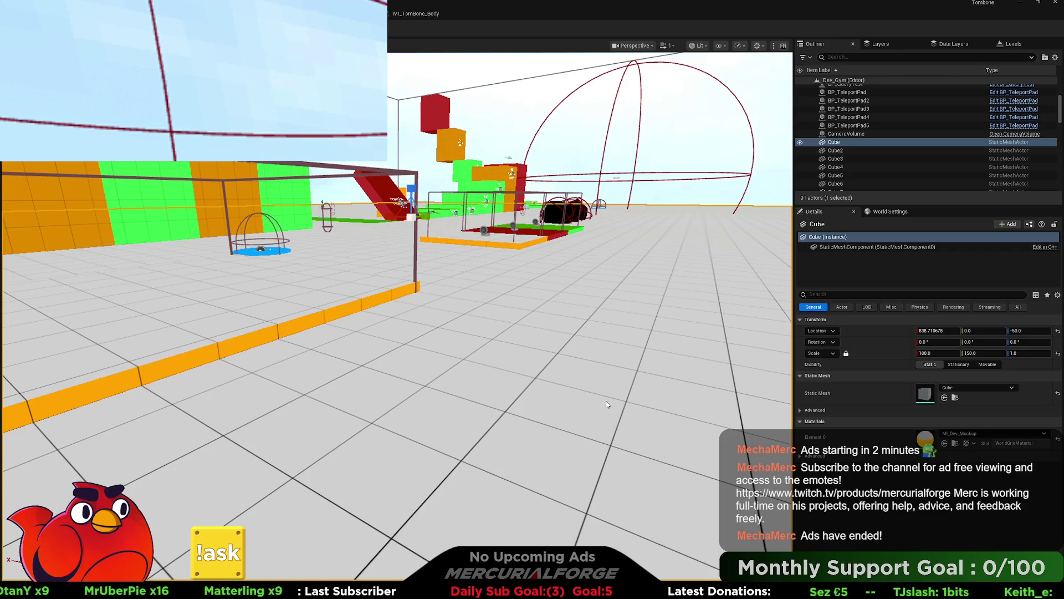
key(alt+p)
key(w)
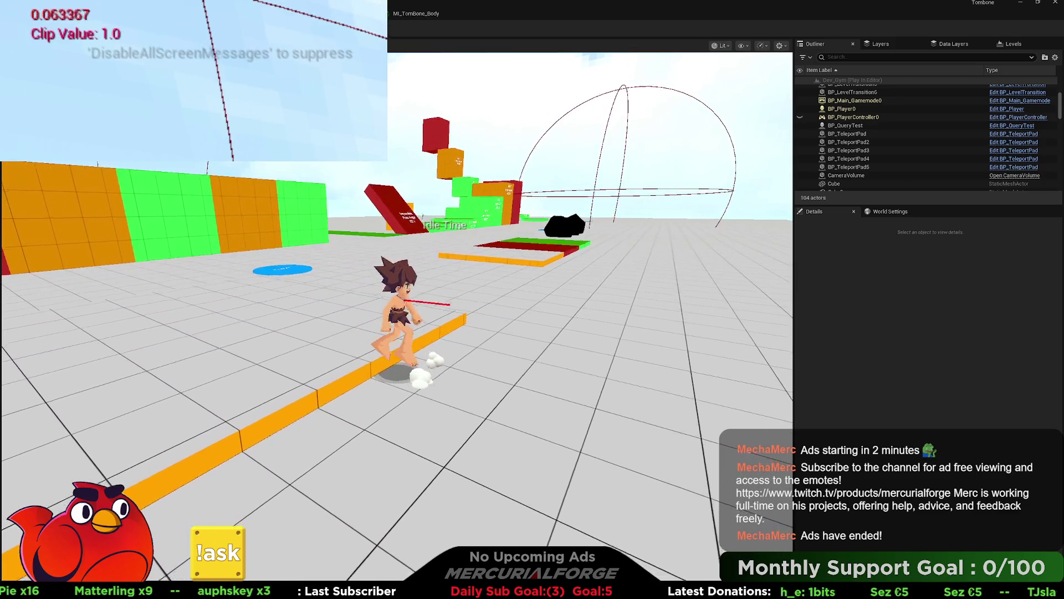
key(a)
key(d)
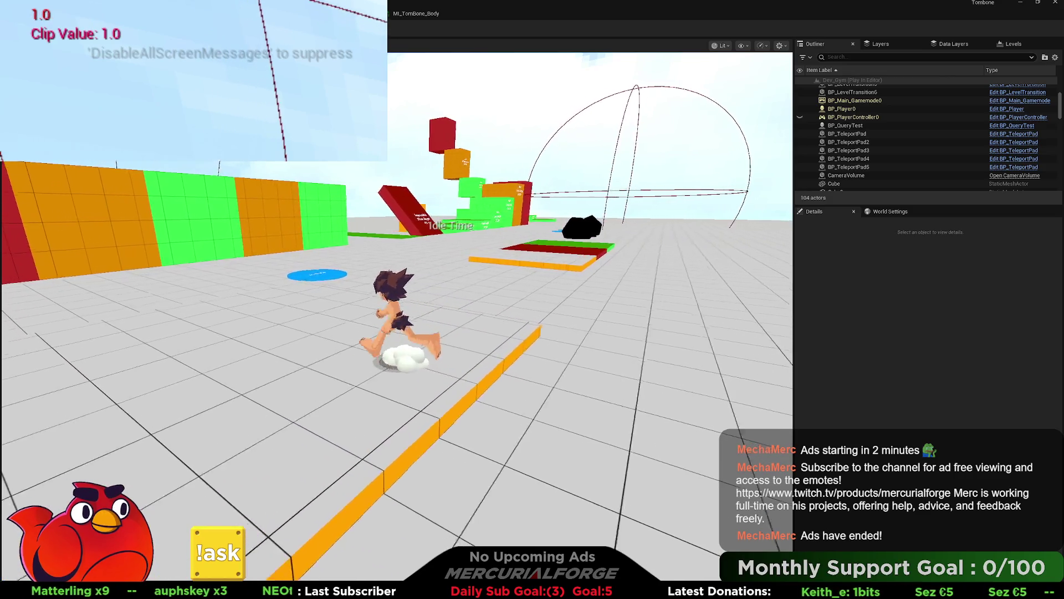
key(Escape)
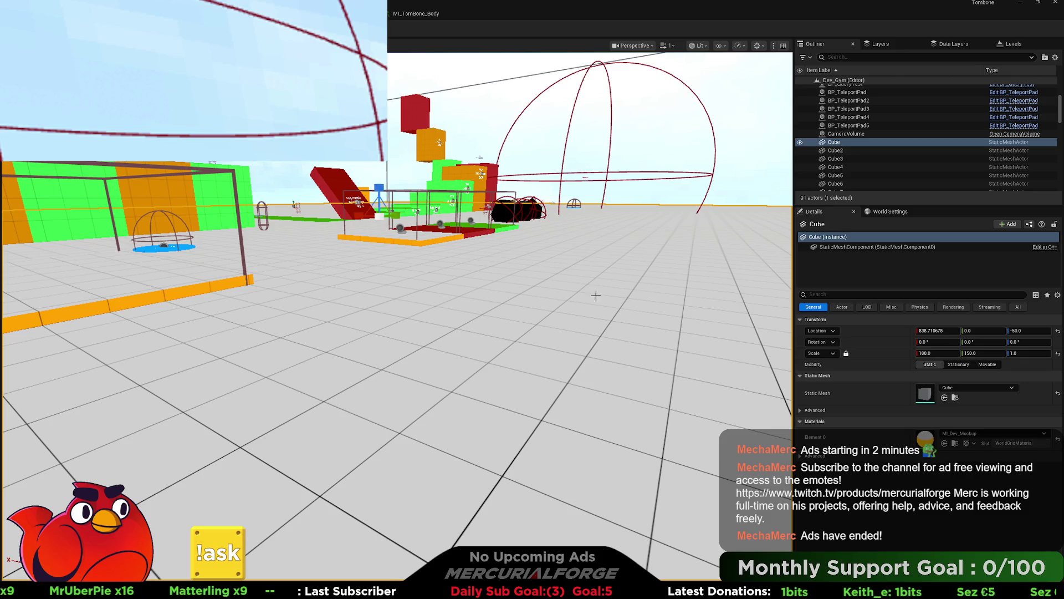
click(235, 216)
key(f)
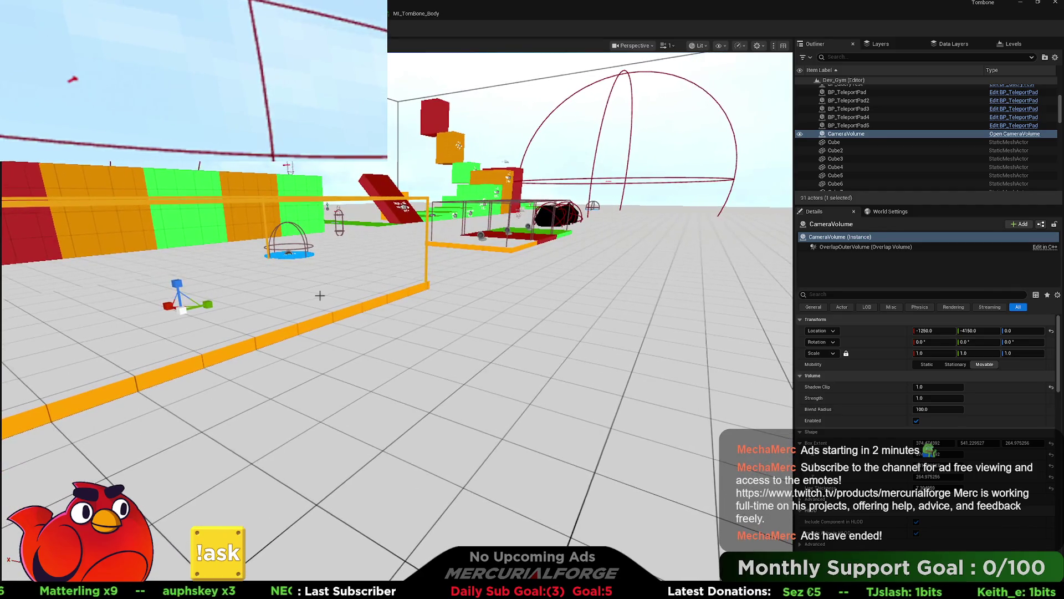
click(394, 340)
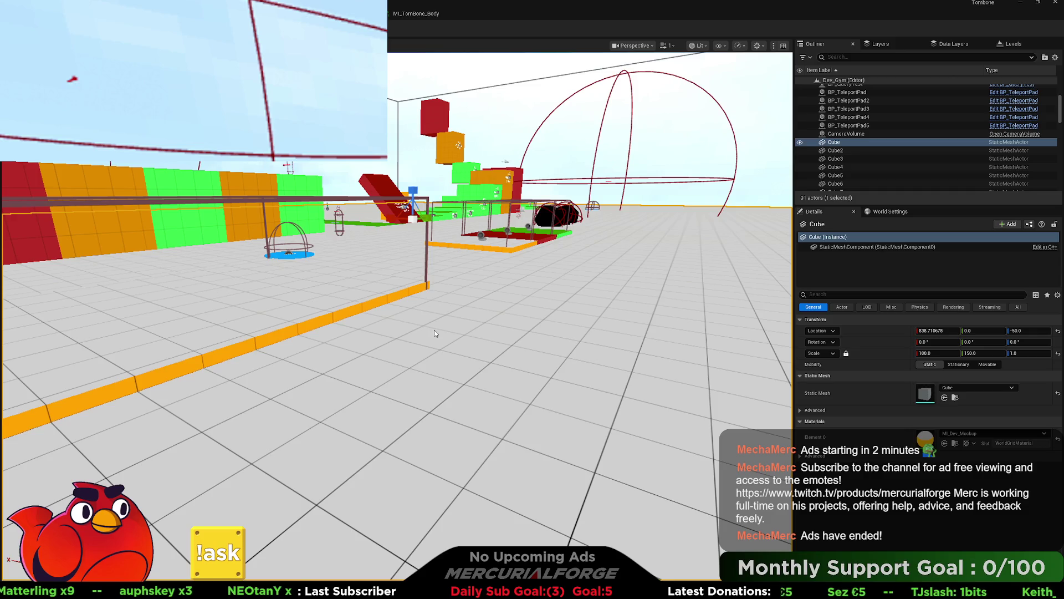
key(alt+p)
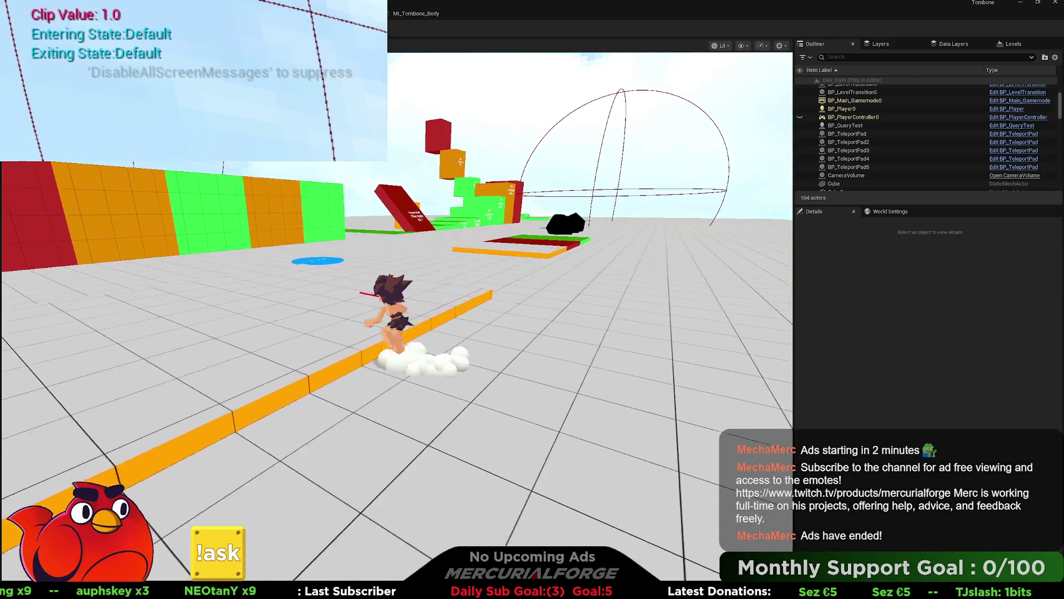
key(Escape)
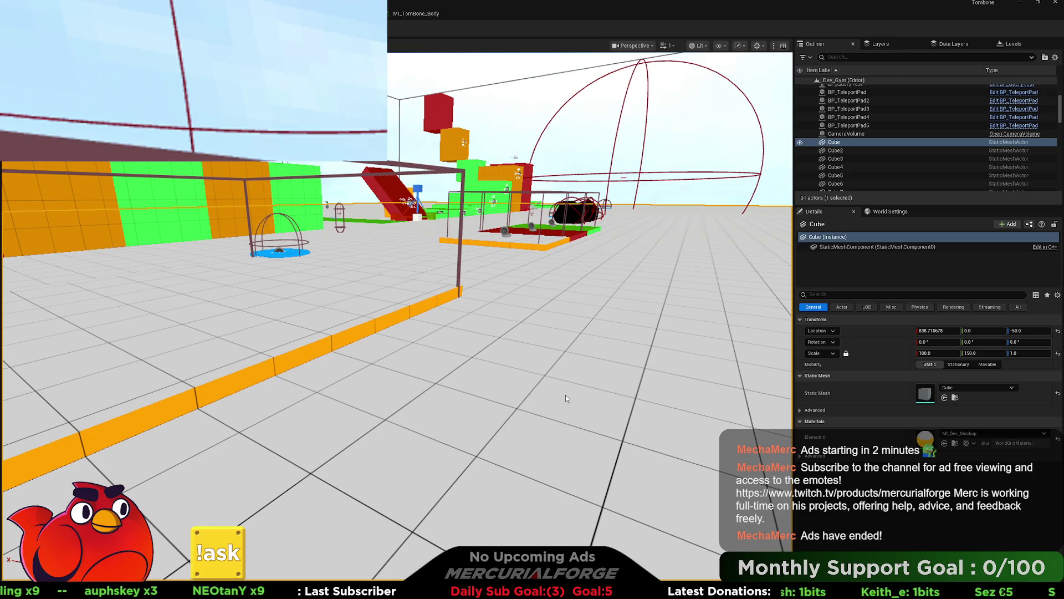
key(alt+p)
key(a)
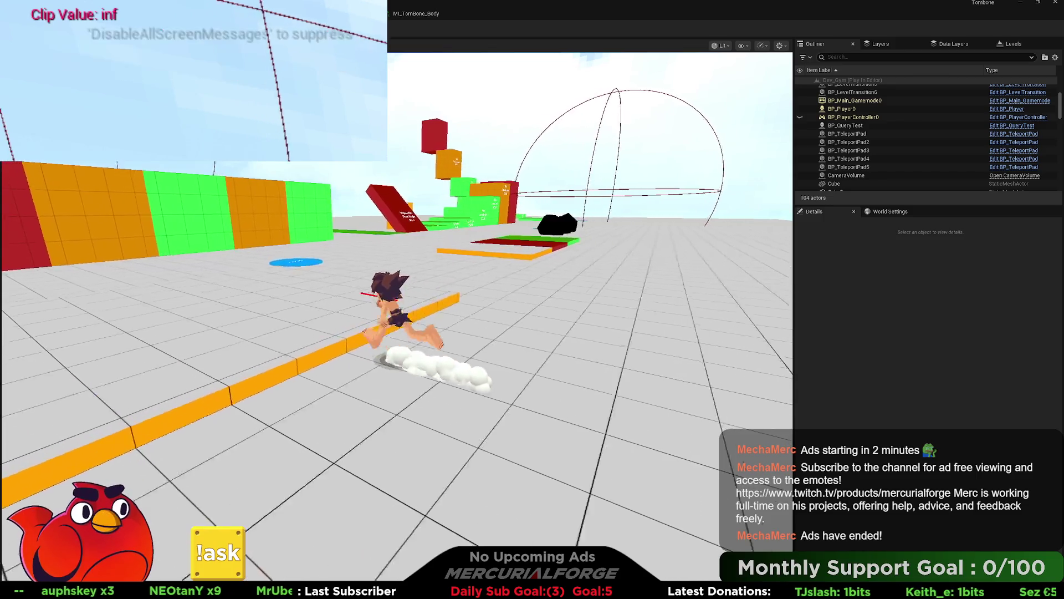
key(Escape)
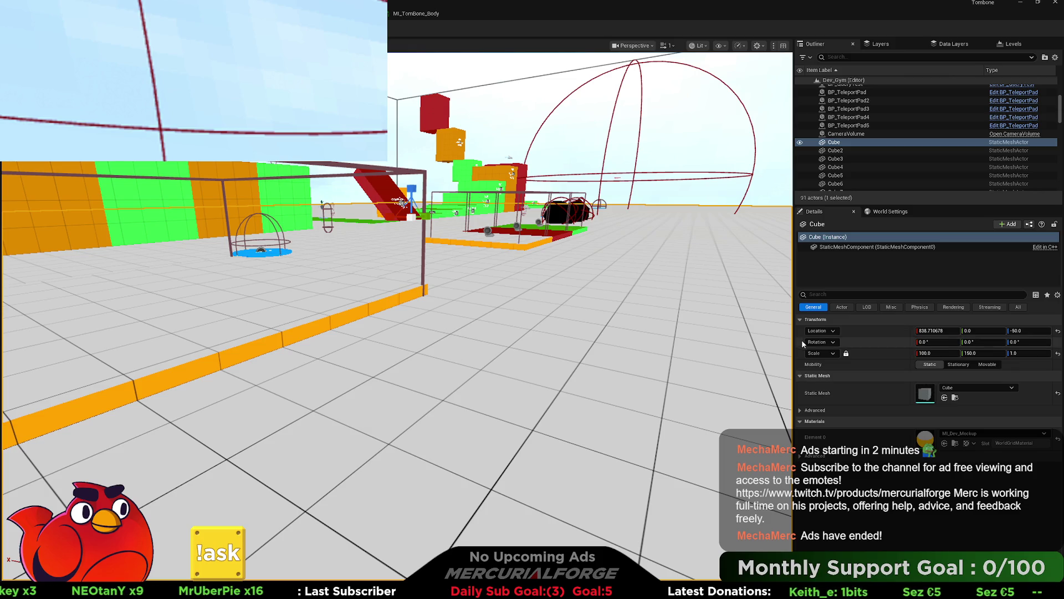
Check the CameraVolume's Shadow Clip of 1.0 and play-test a run to the left
click(424, 240)
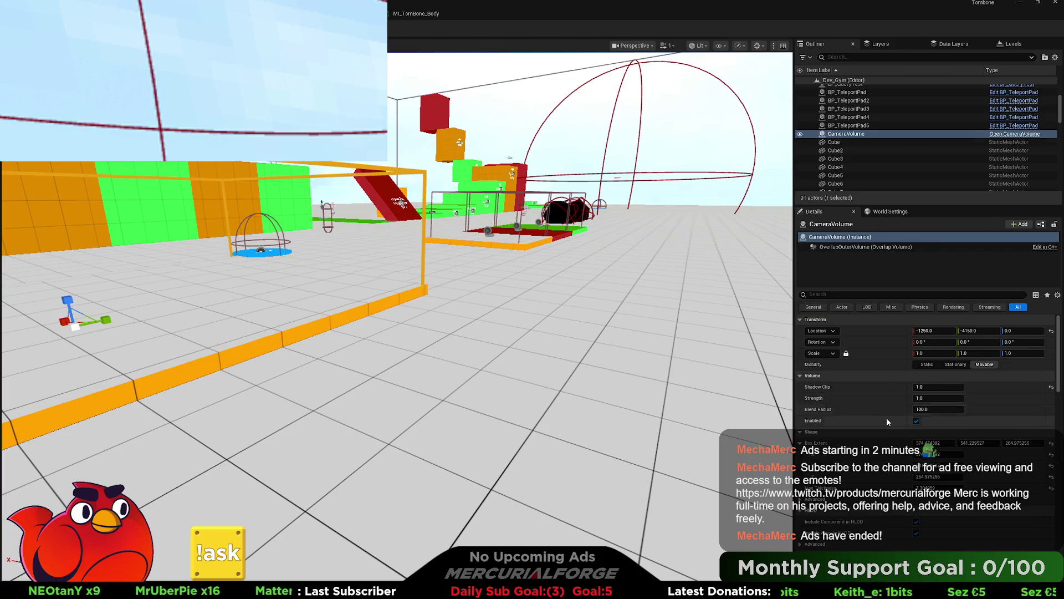
key(alt+p)
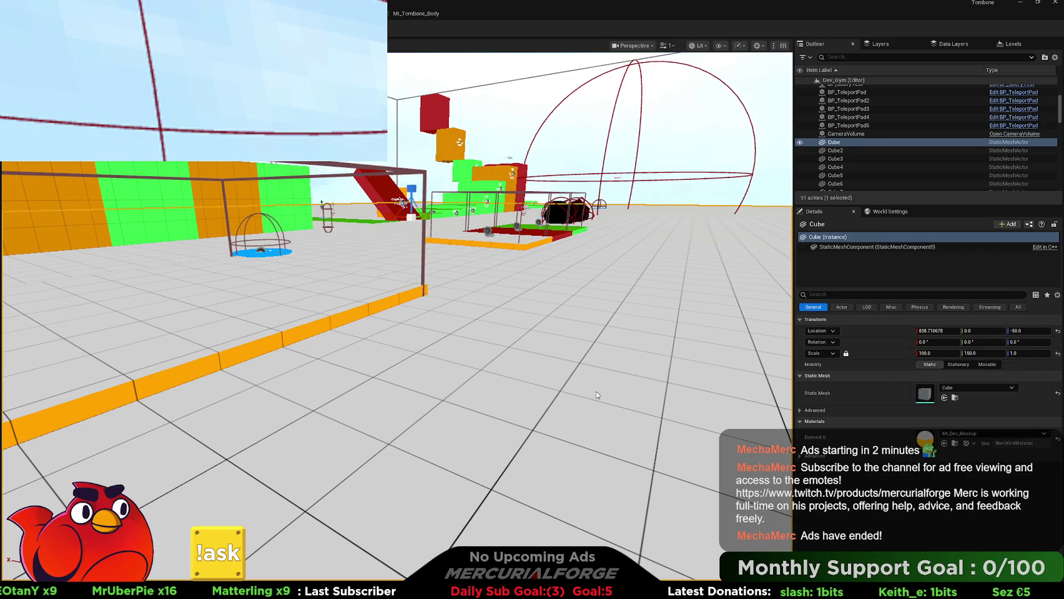
key(Escape)
click(475, 326)
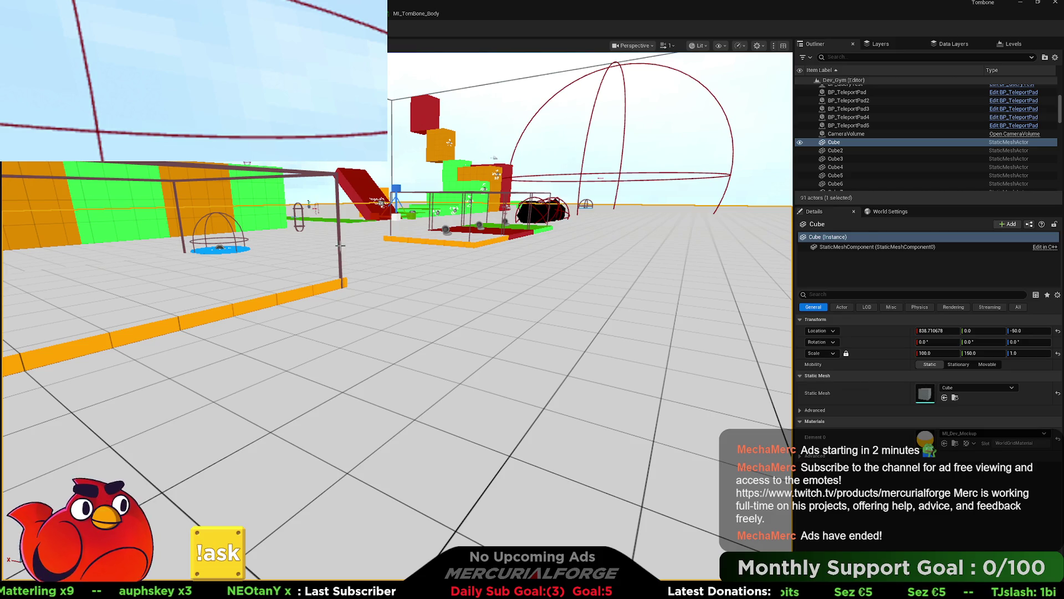
click(380, 305)
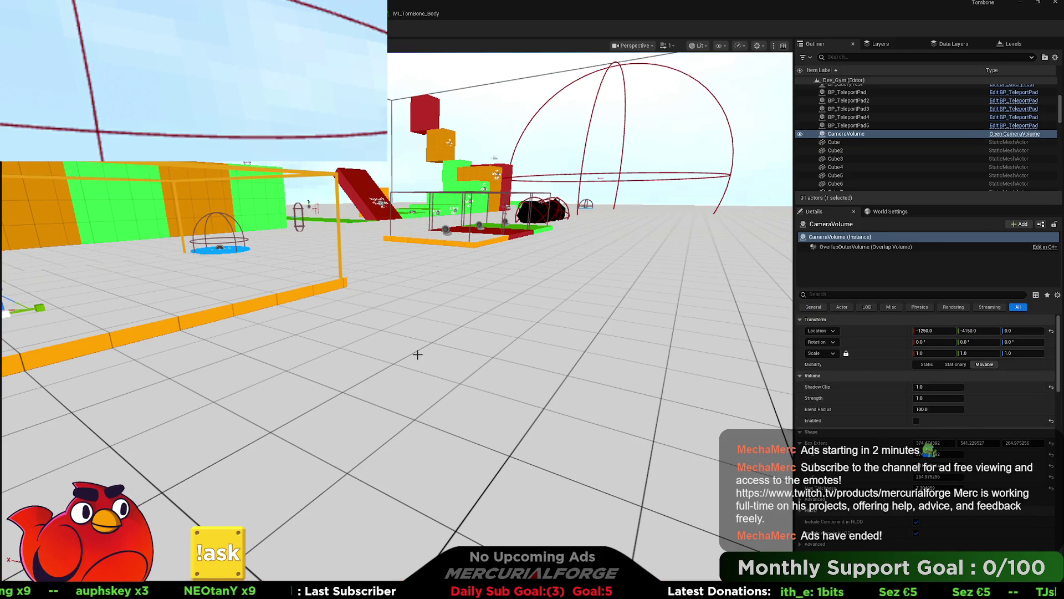
click(457, 353)
key(alt+p)
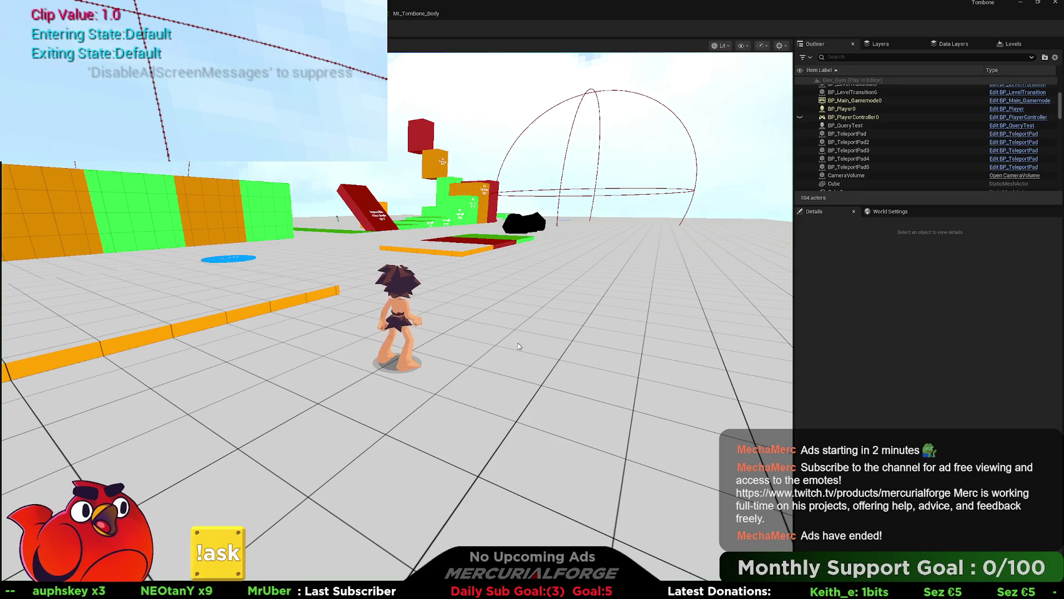
key(a)
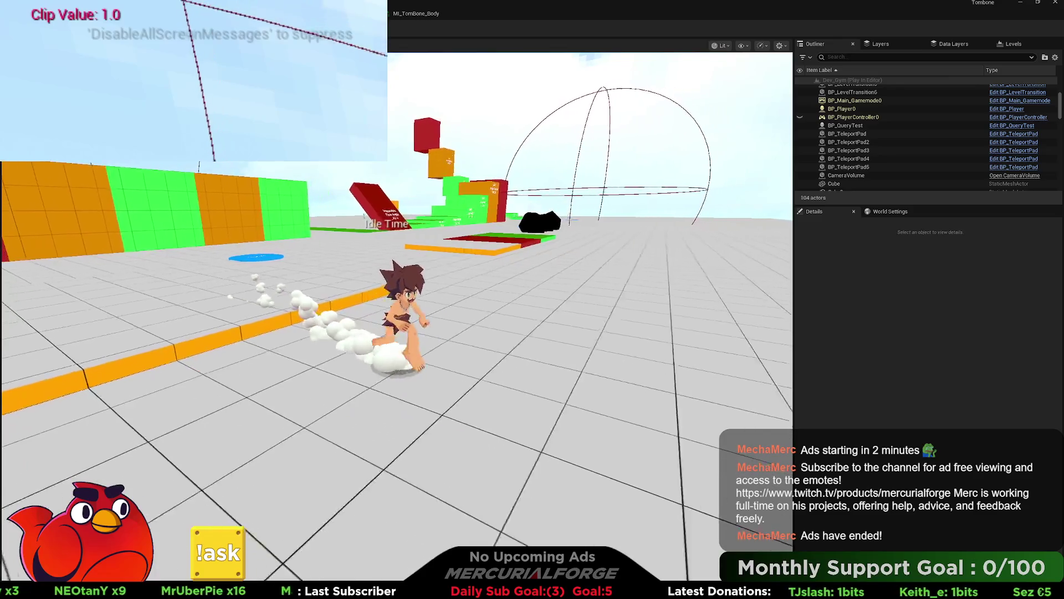
key(Escape)
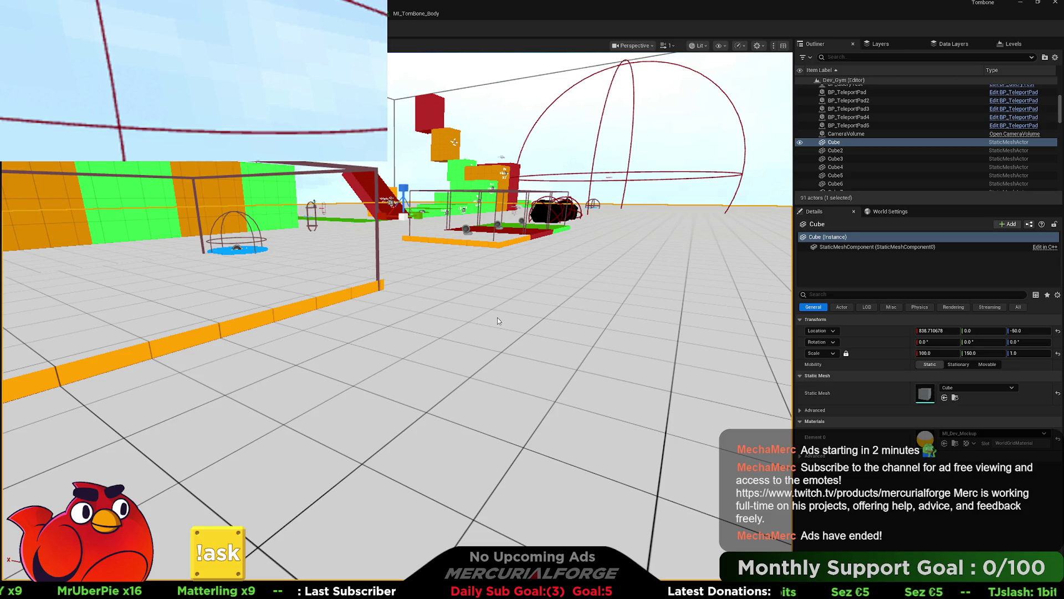
Play-test another leftward run, recheck the CameraVolume settings, and relaunch play mode
key(alt+p)
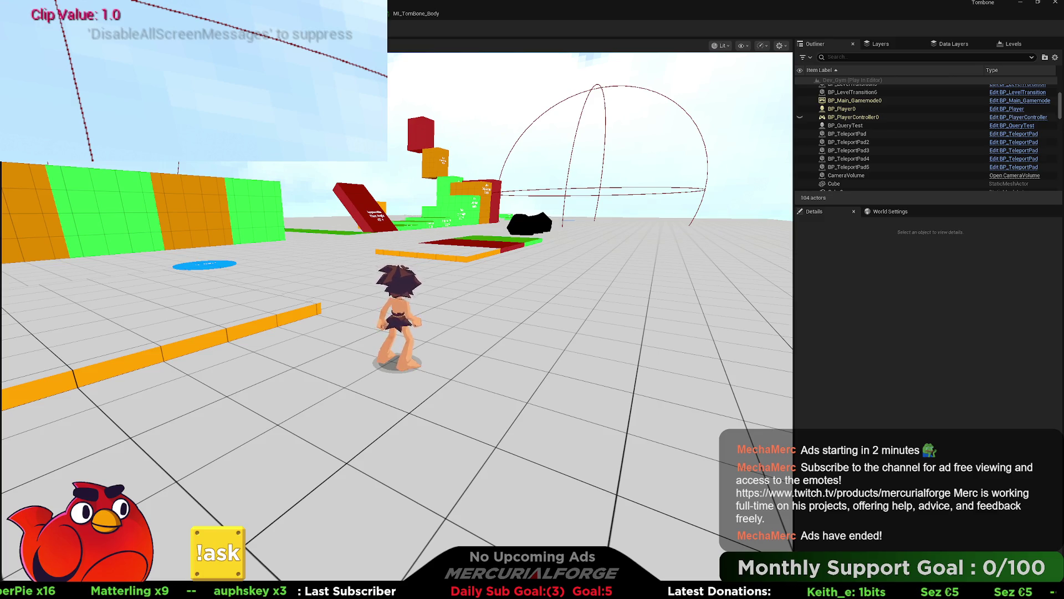
key(a)
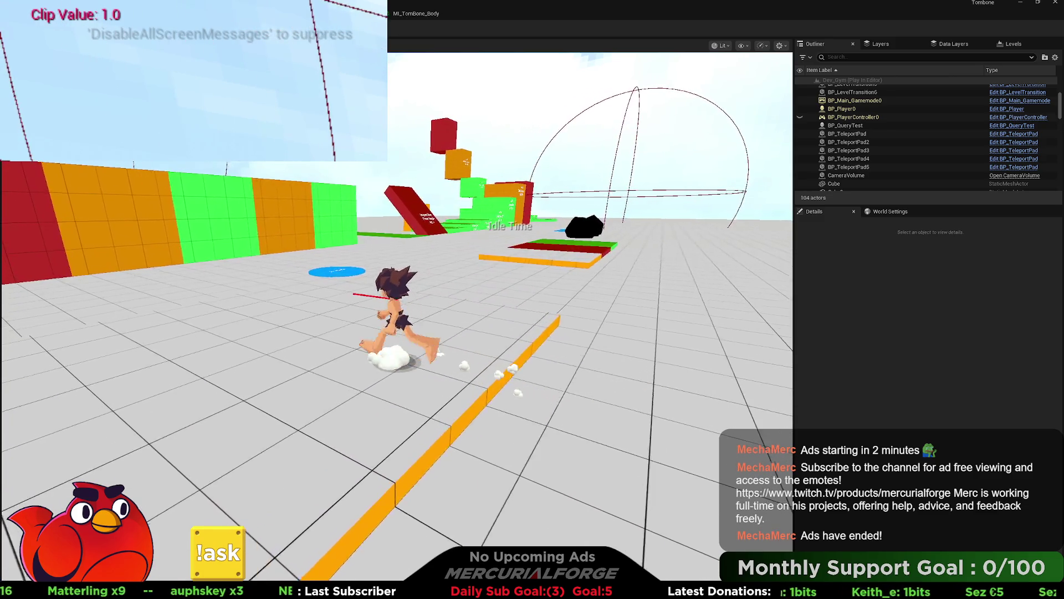
key(Escape)
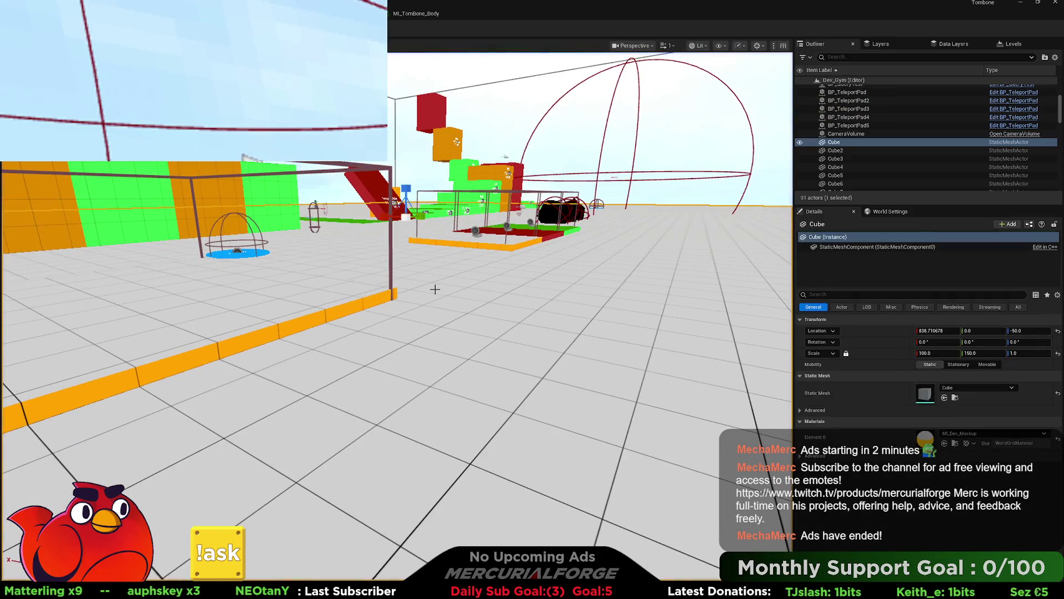
click(394, 244)
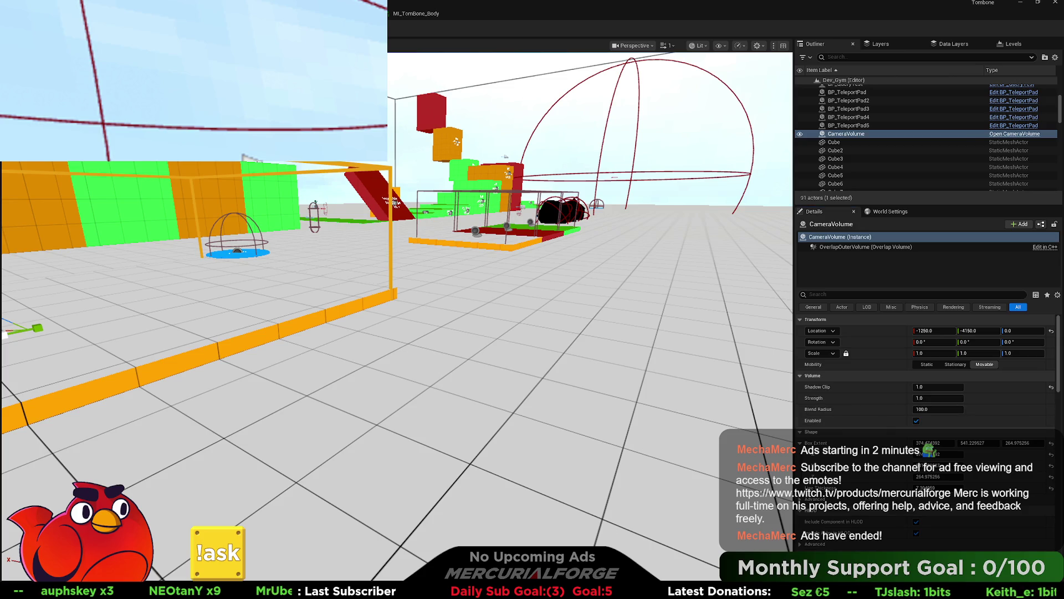
key(alt+p)
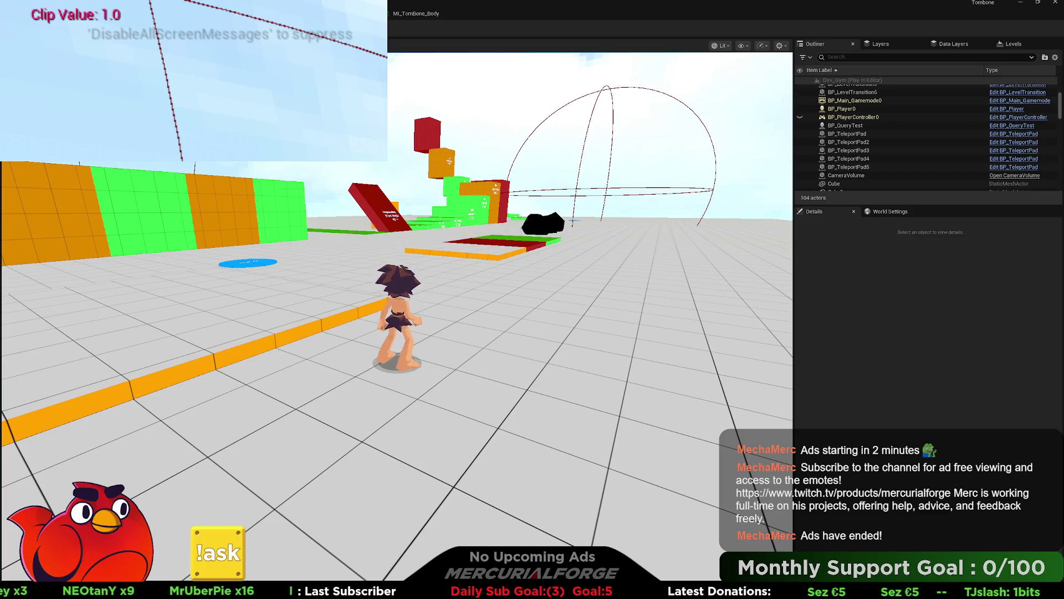
Run forward and along the orange line as Clip Value falls toward 0.106287, then stop
key(w)
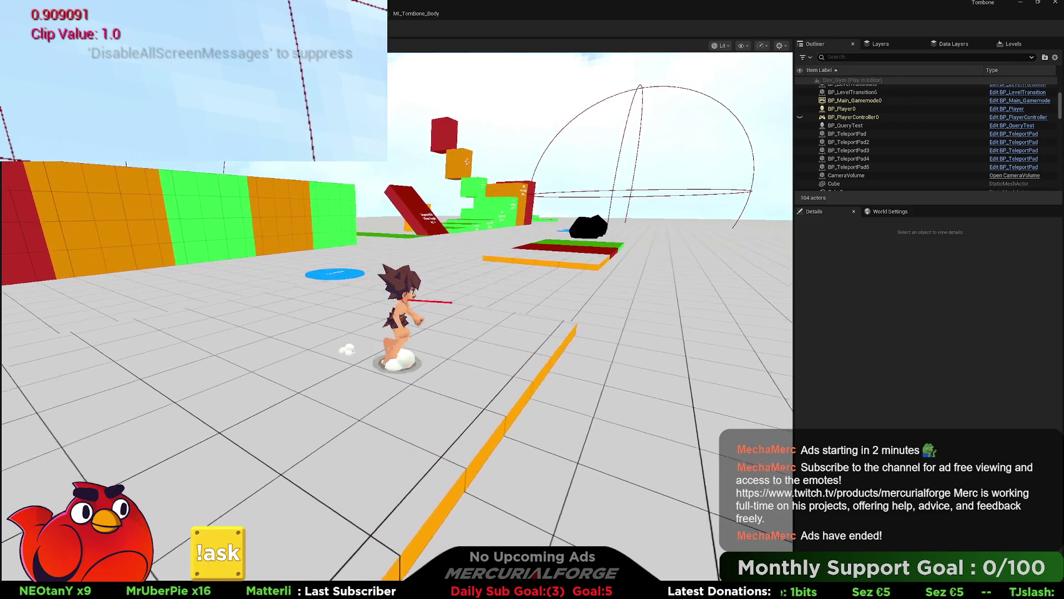
key(d)
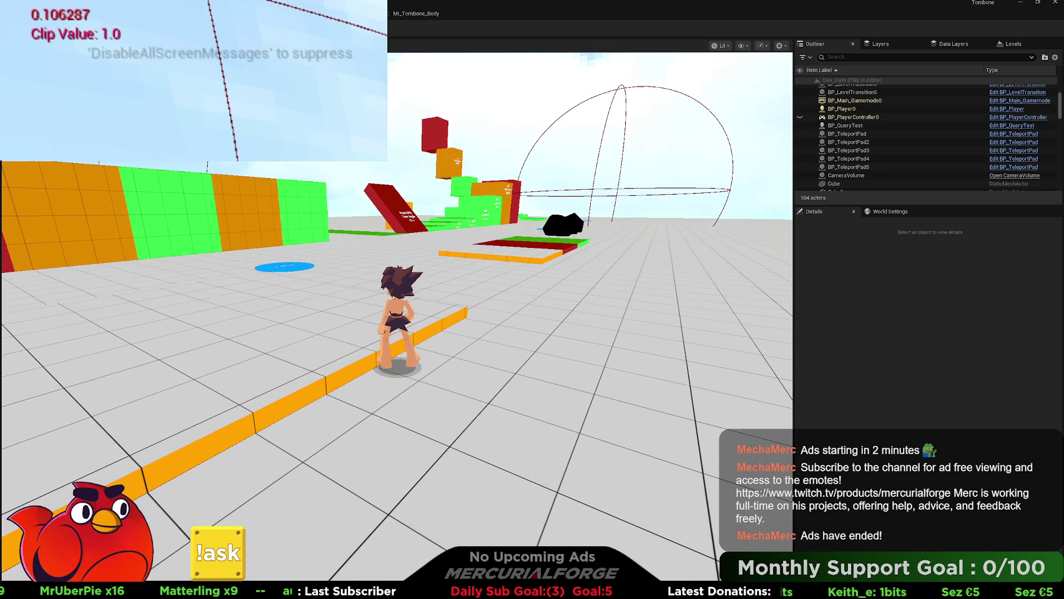
key(Escape)
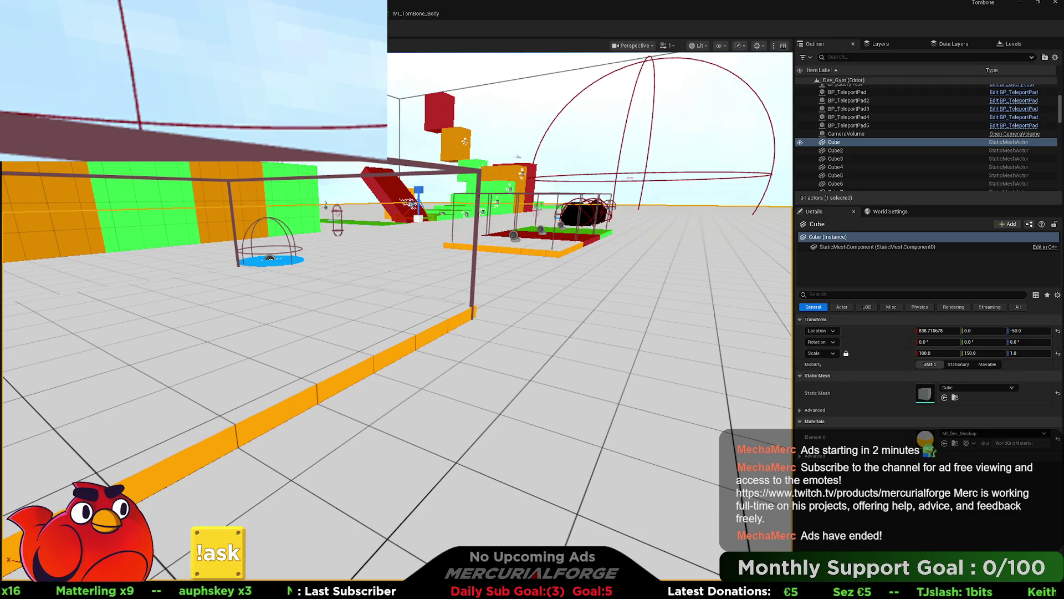
Play-test running forward, right, left and back while Clip Value drops below 1.0, then stop
key(alt+p)
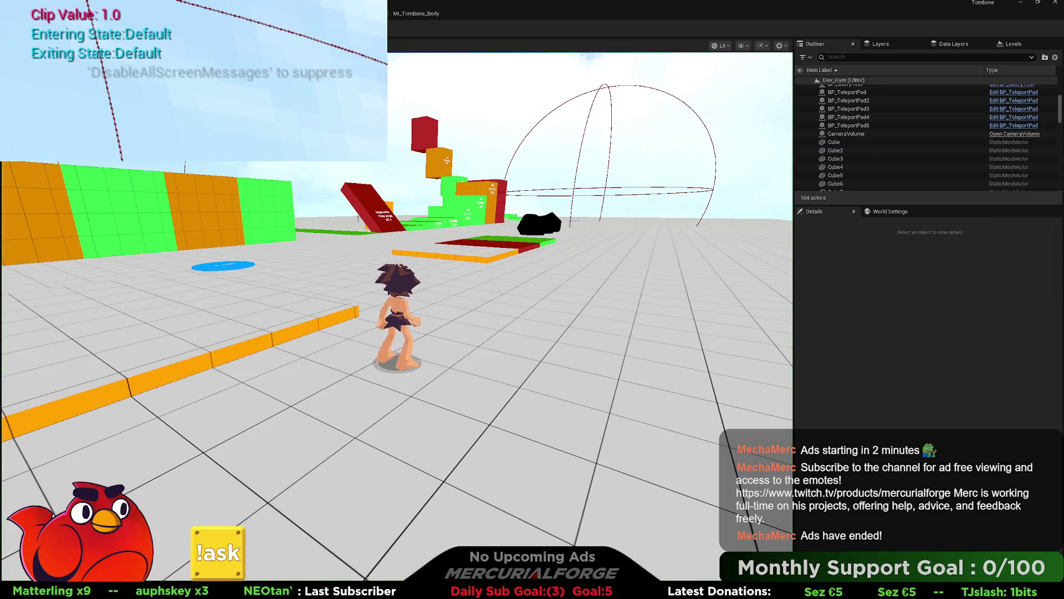
key(w)
key(d)
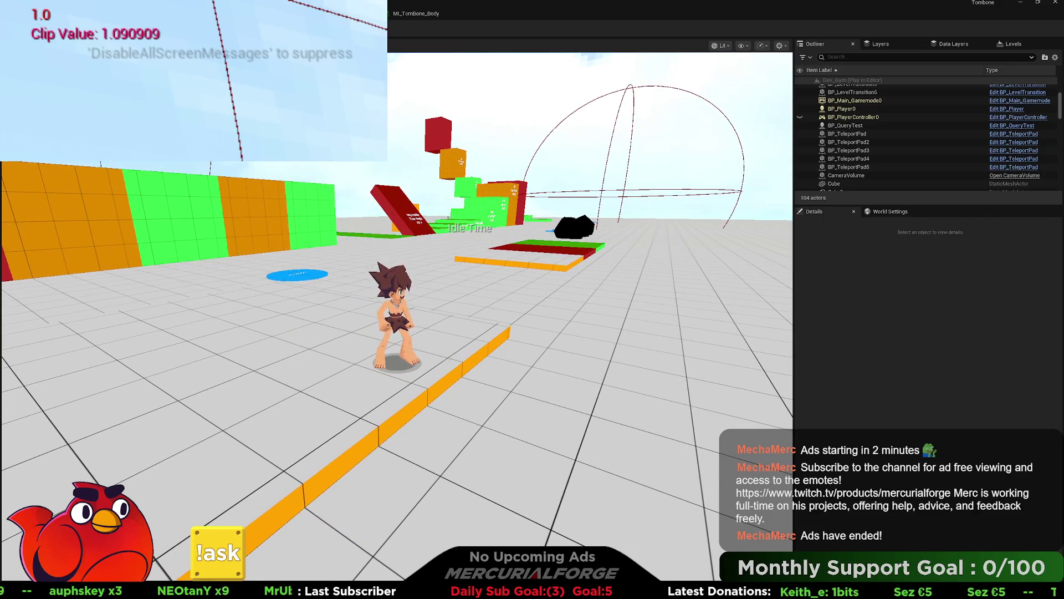
key(a)
key(s)
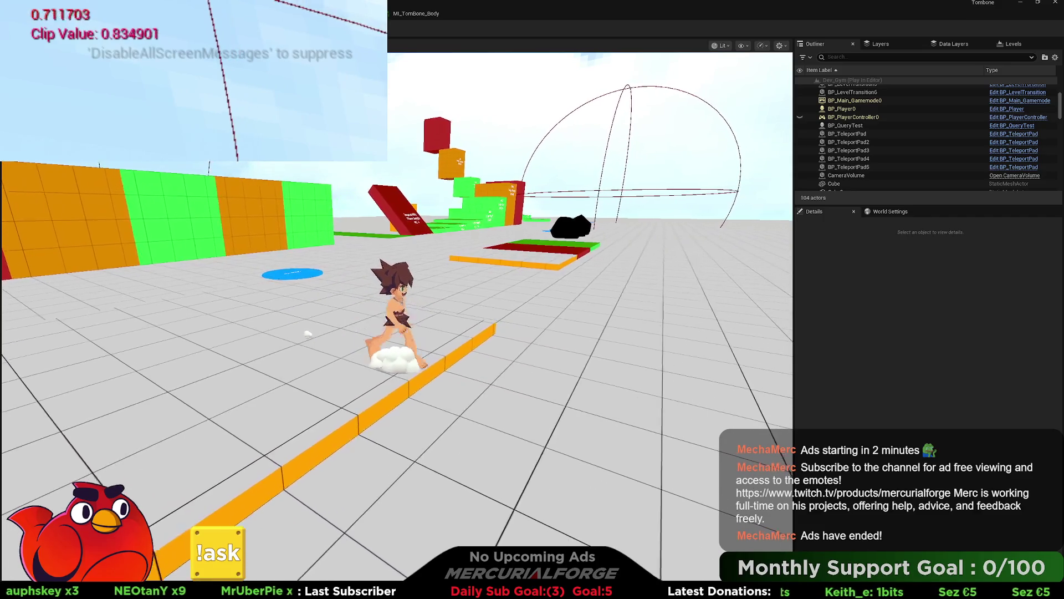
key(Escape)
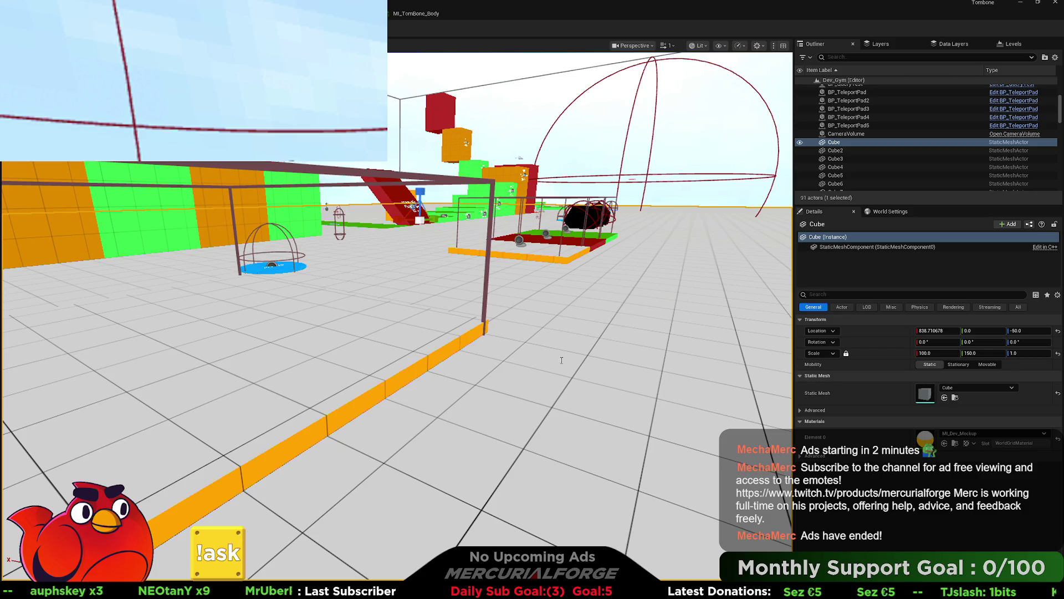
Play-test a run forward, back and right while watching the Clip Value prints, then stop
key(alt+p)
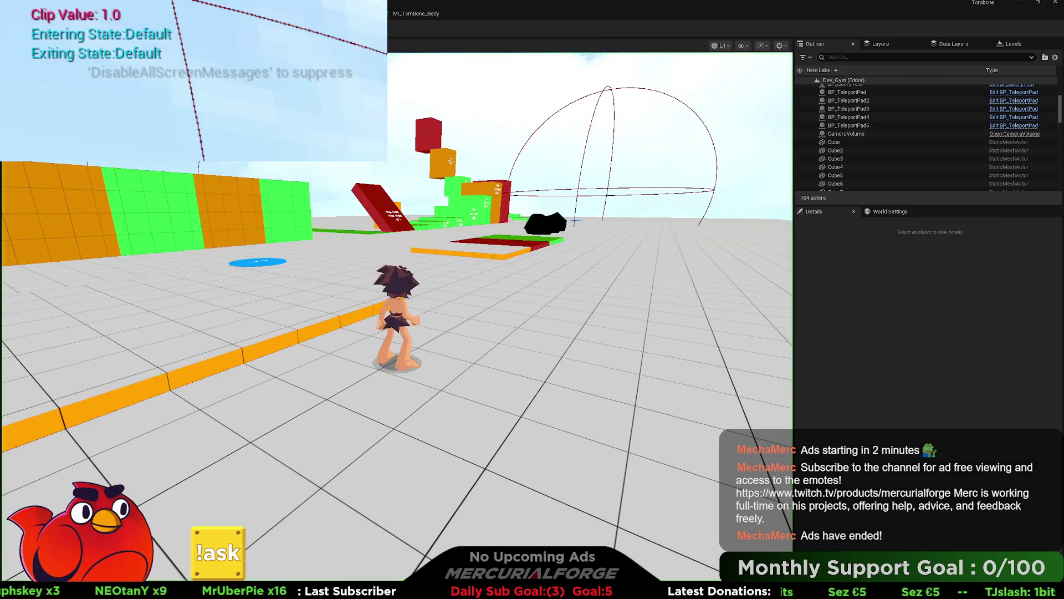
key(w)
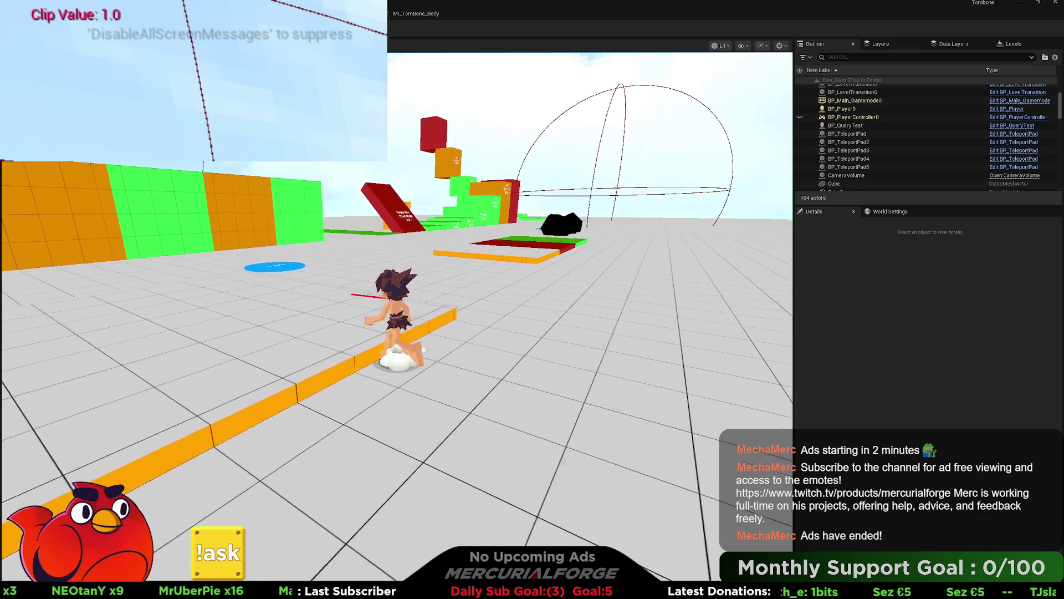
key(s)
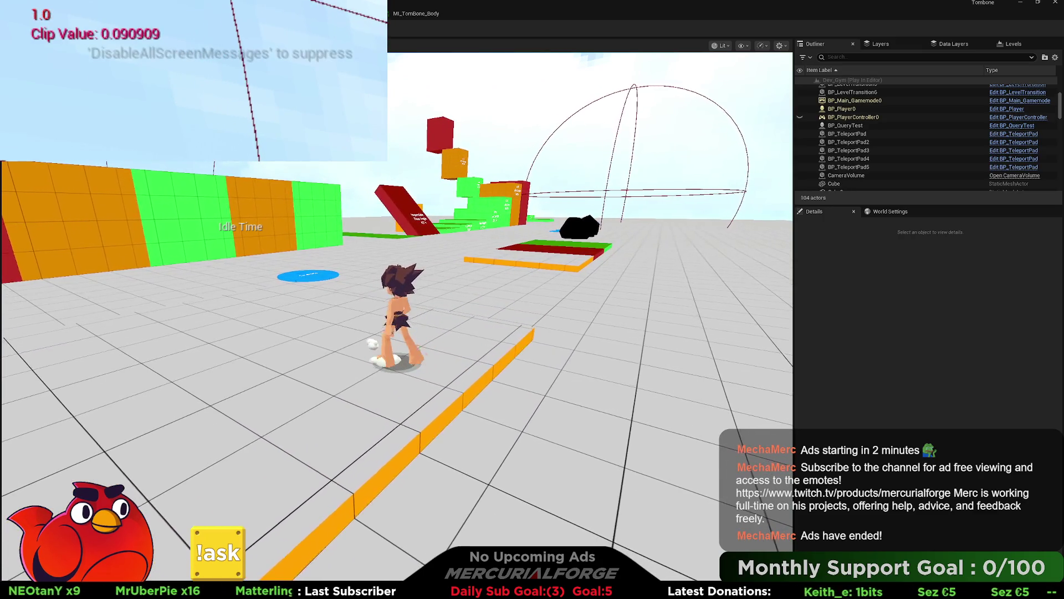
key(d)
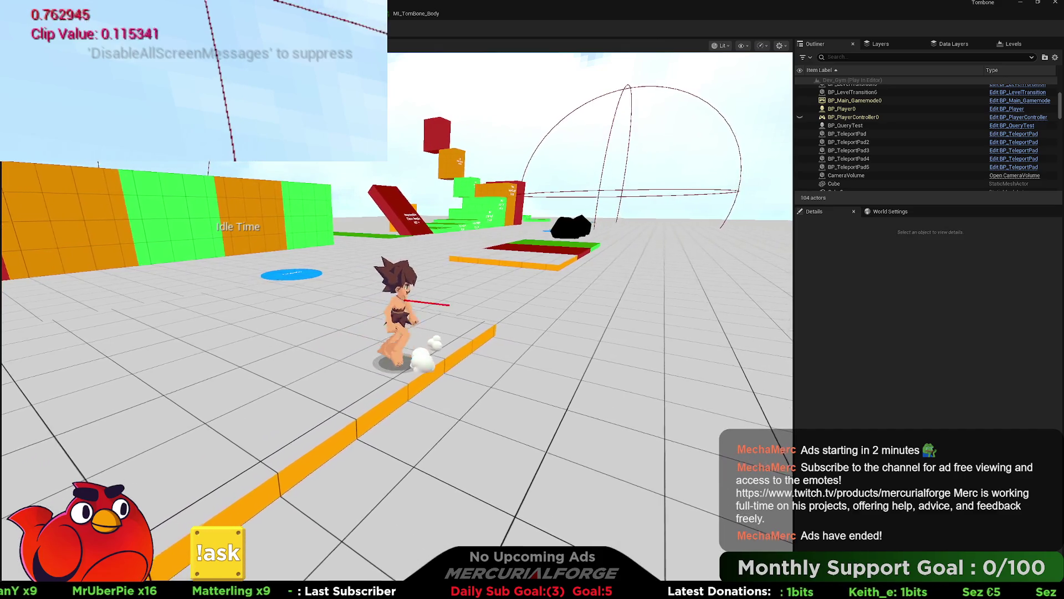
key(Escape)
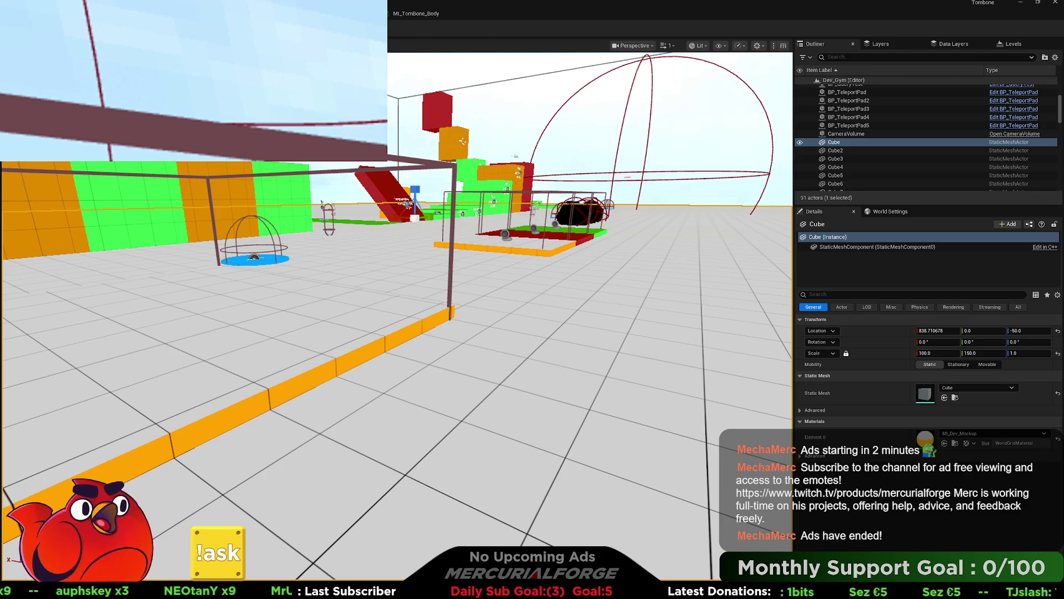
In BP_Player's EventGraph, move the Camera Probe and Get Shadow Clip nodes left near Event Tick, then return to the level
key(alt+Tab)
drag(338, 179, 460, 181)
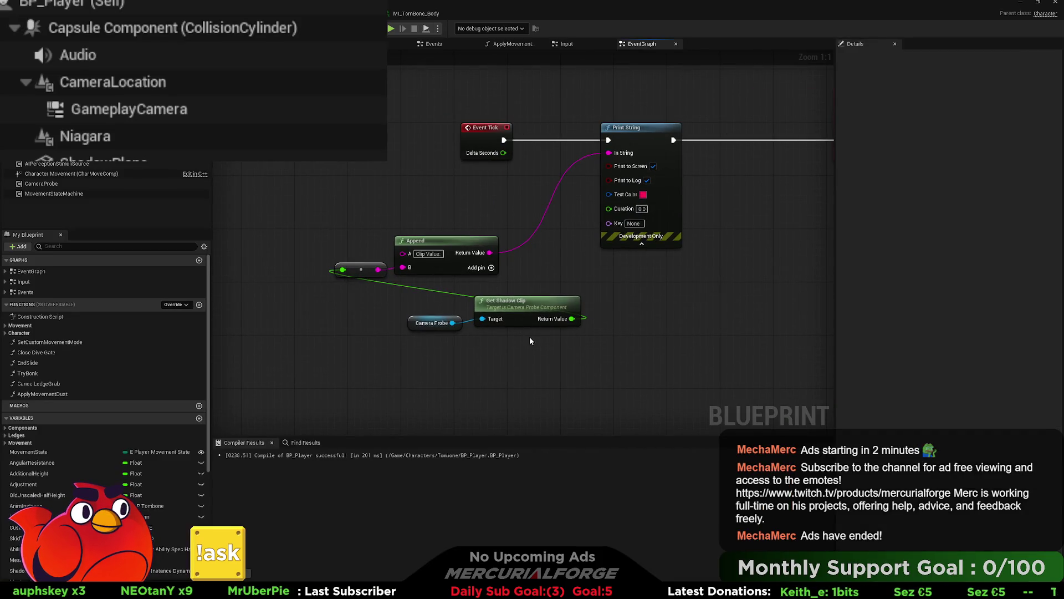
drag(530, 337, 405, 310)
mouse_move(521, 307)
mouse_down()
mouse_move(286, 283)
mouse_move(272, 264)
mouse_move(341, 261)
mouse_up()
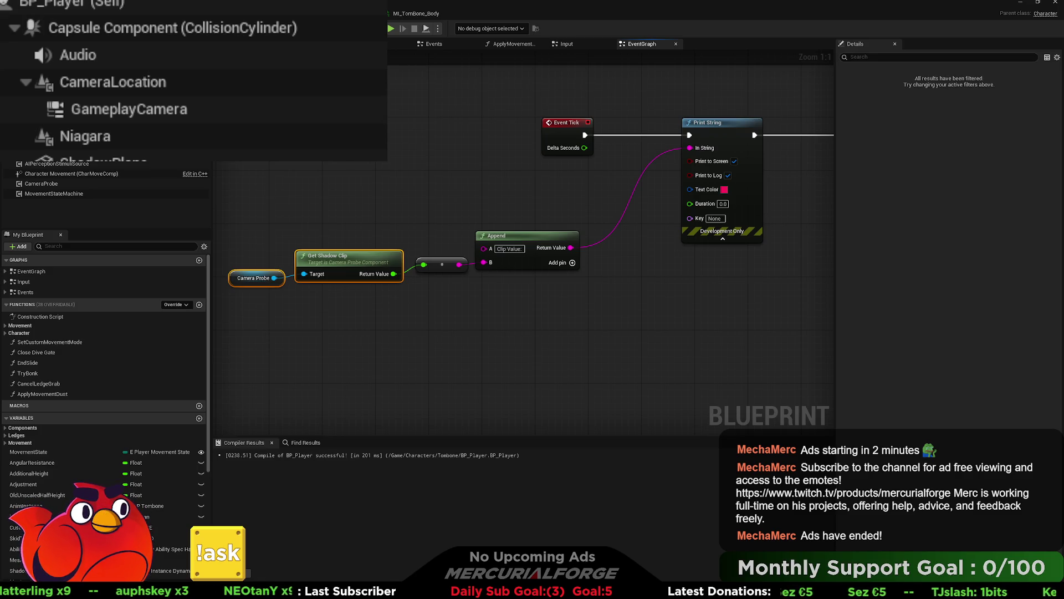
key(alt+Tab)
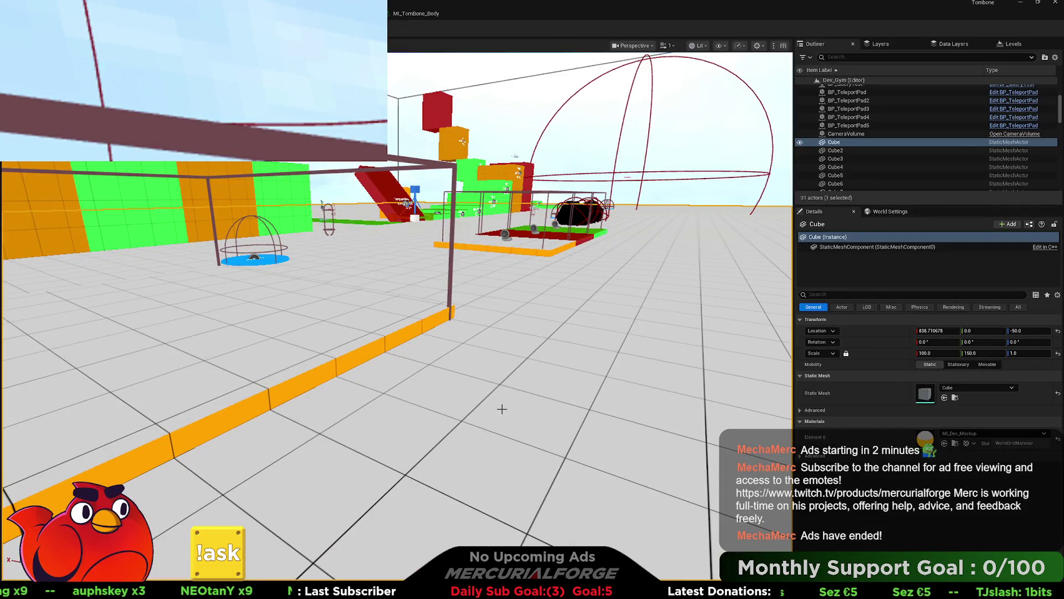
Play-test Dev_Gym, running the character forward and back while Clip Value toggles between 0.0 and 1.0, then stop
key(alt+p)
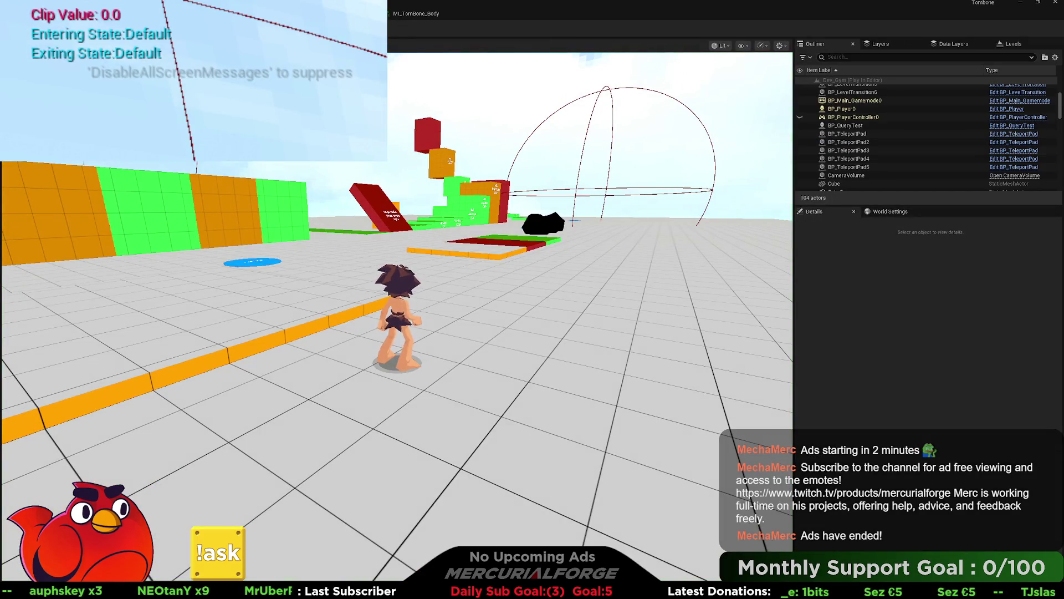
key(w)
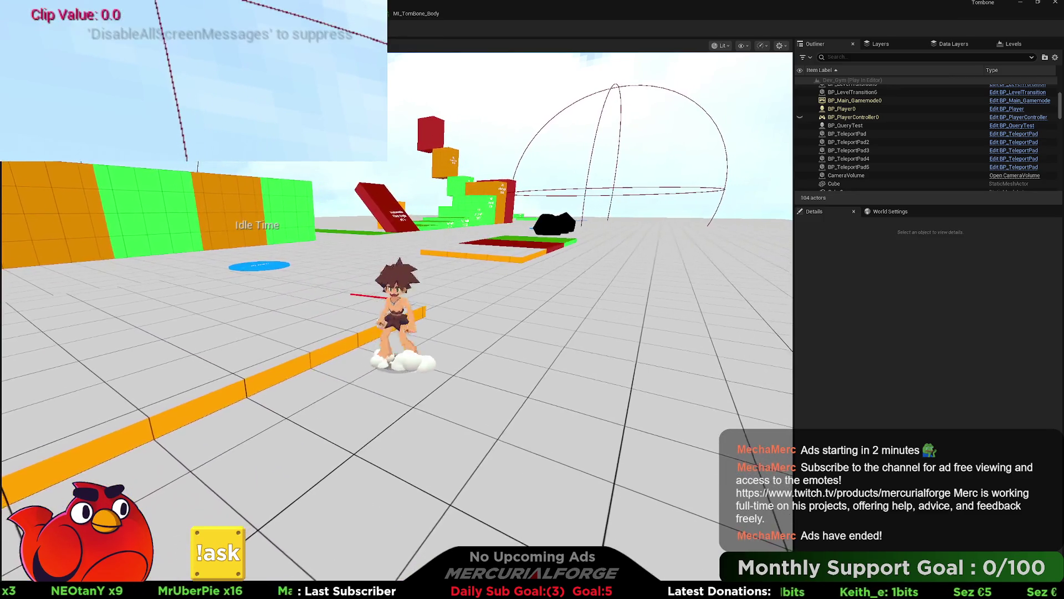
key(w)
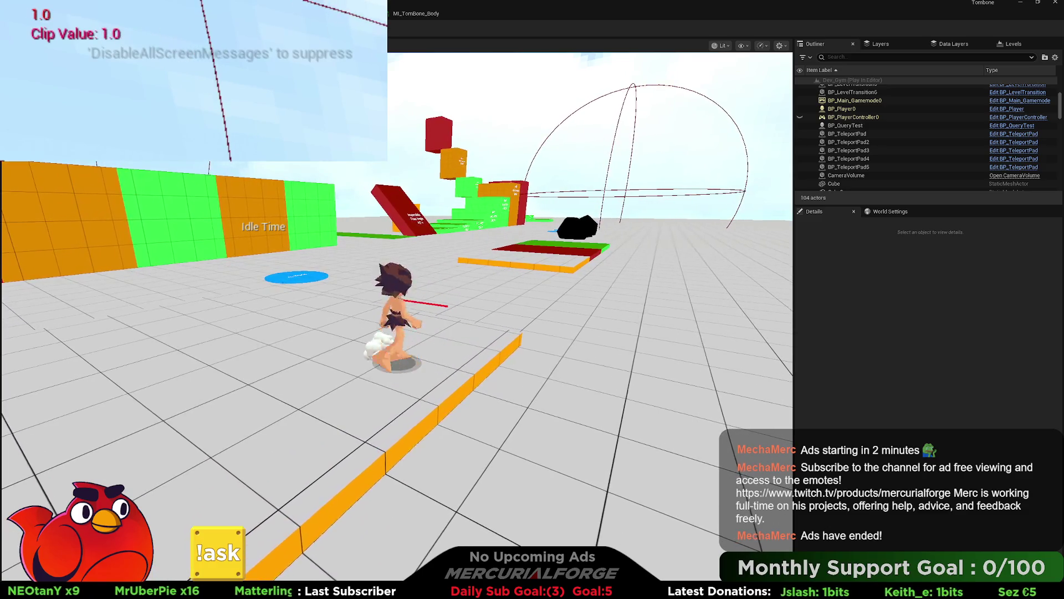
key(s)
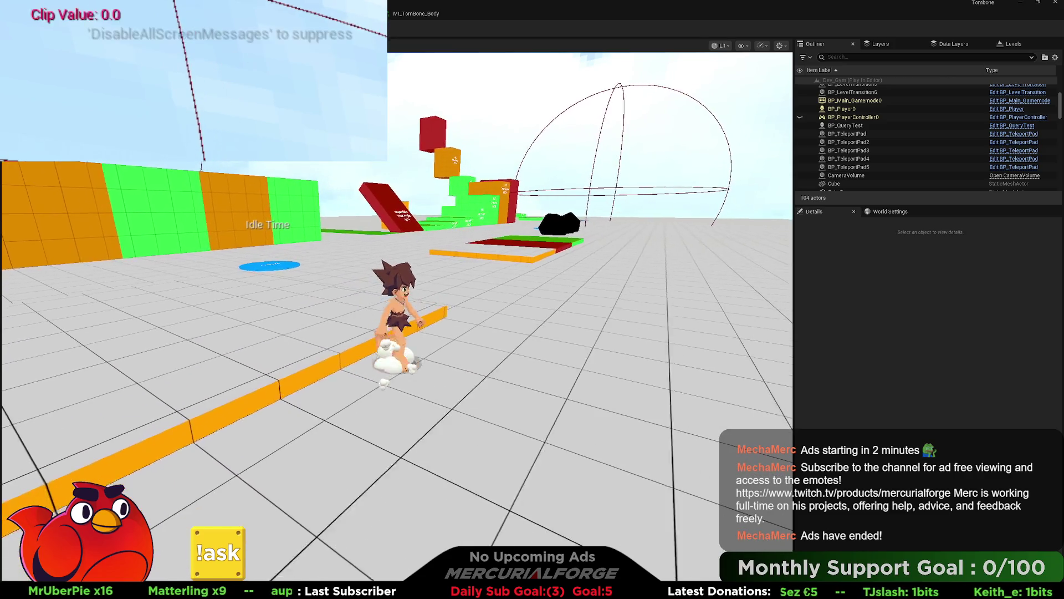
key(Escape)
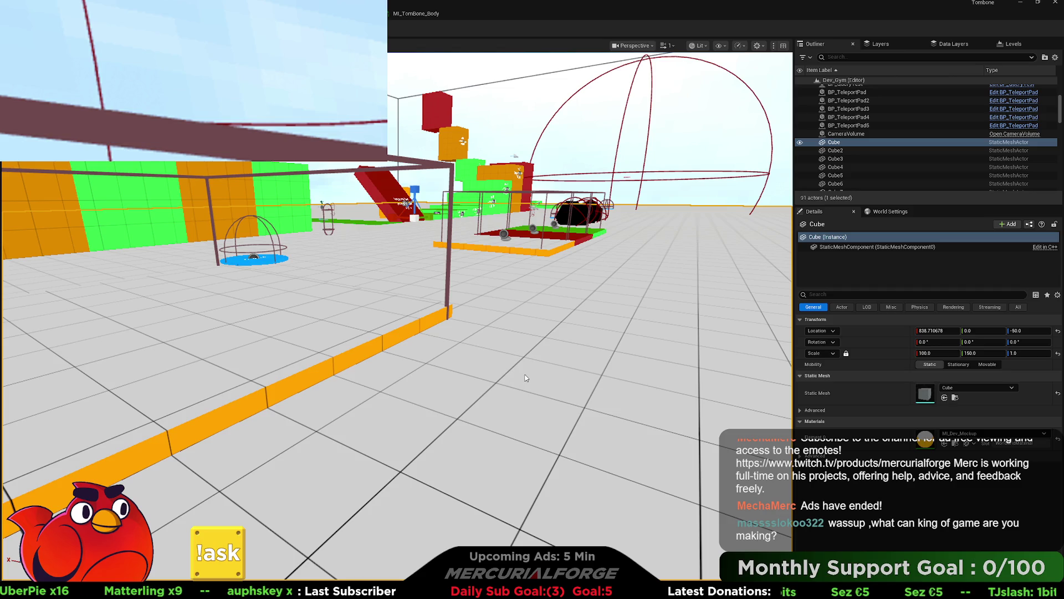
Run another play test across the floor and back, watching Clip Value drop from 1.0 to 0.0, then stop
key(alt+p)
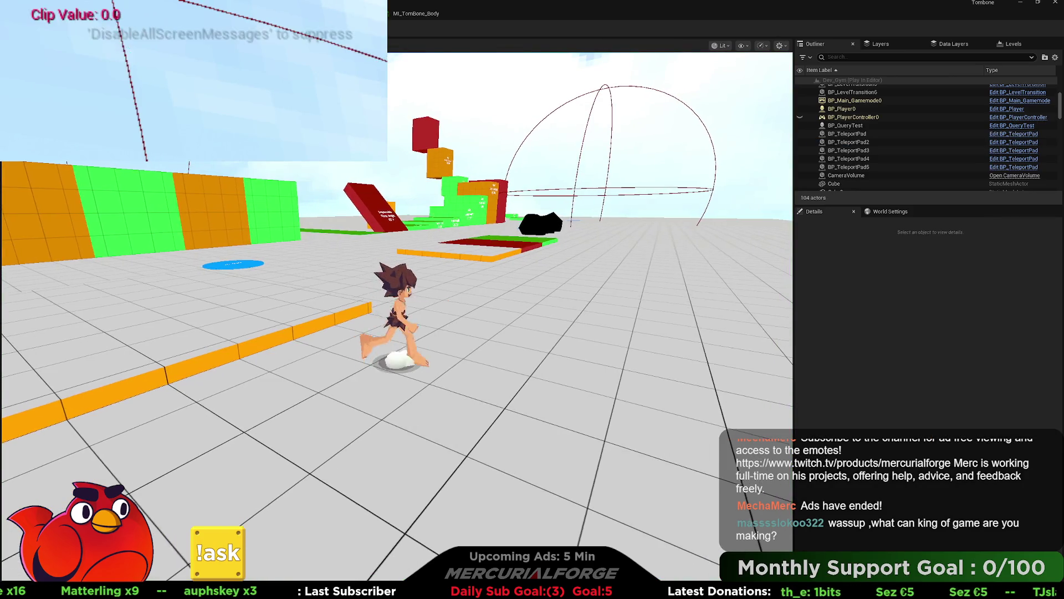
key(w)
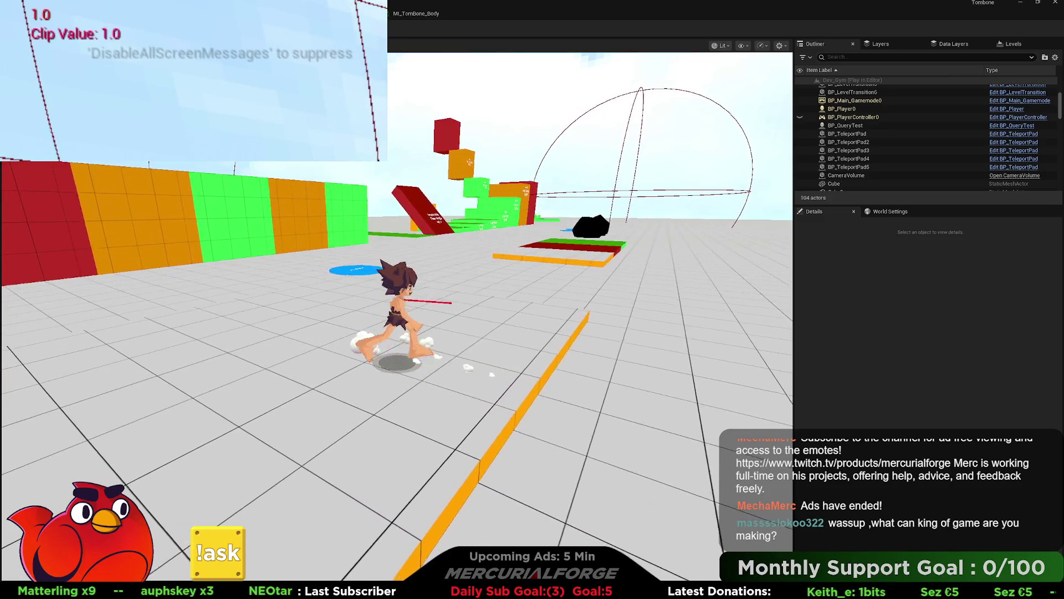
key(w)
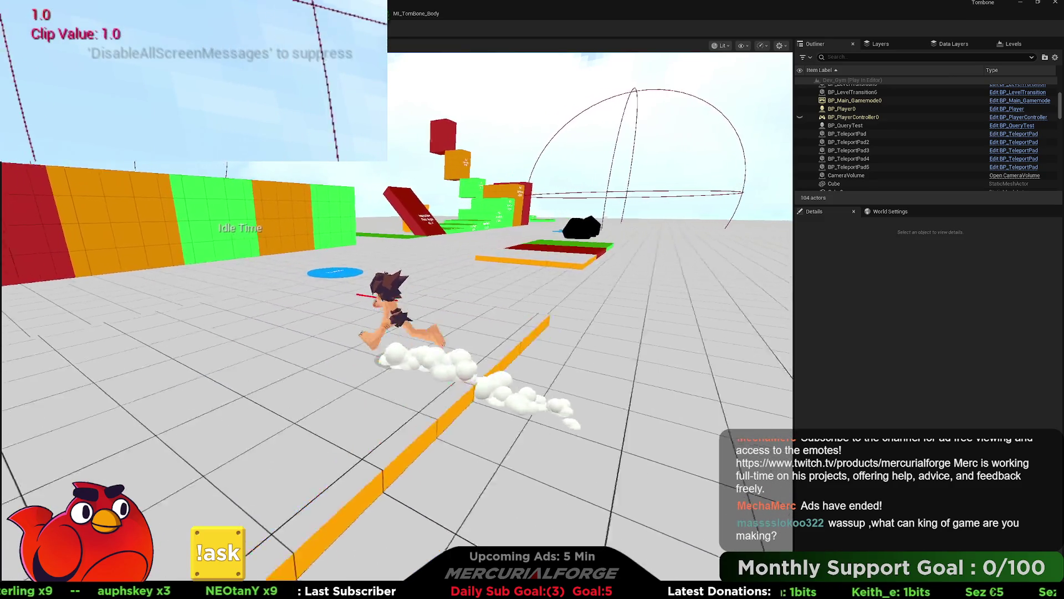
key(w)
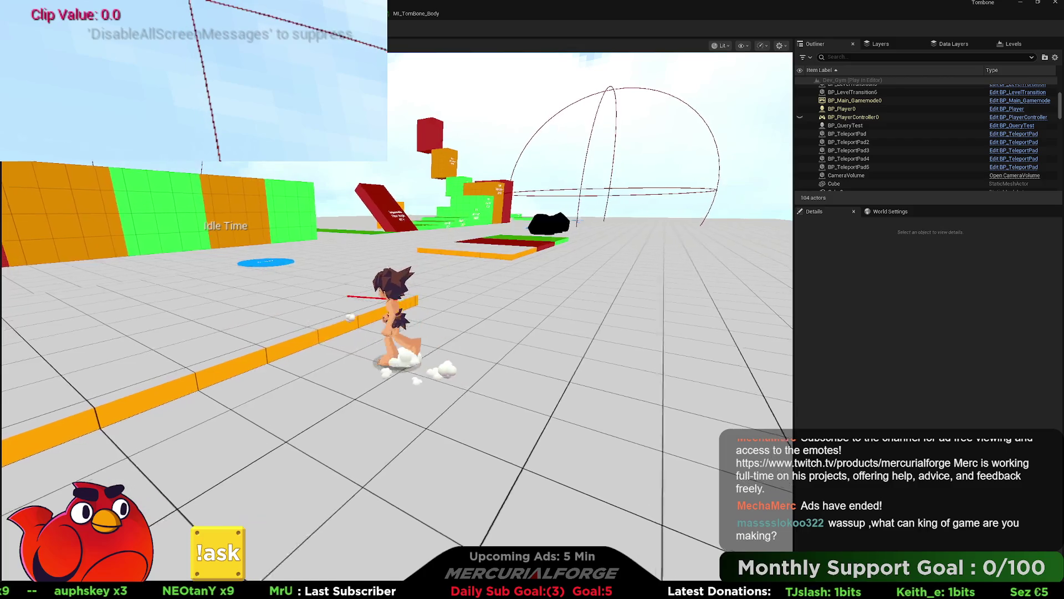
key(s)
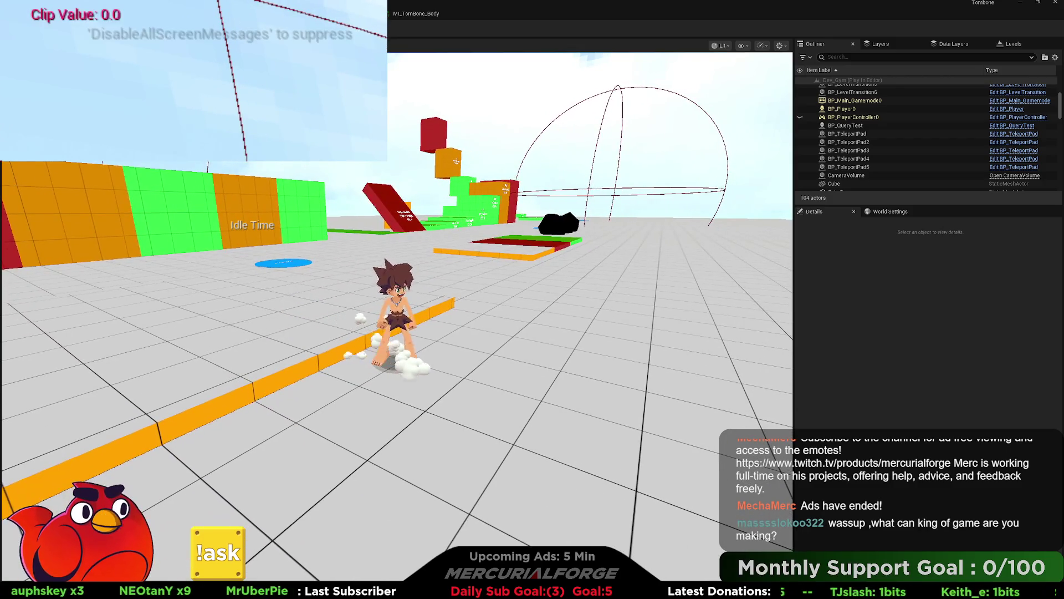
key(Escape)
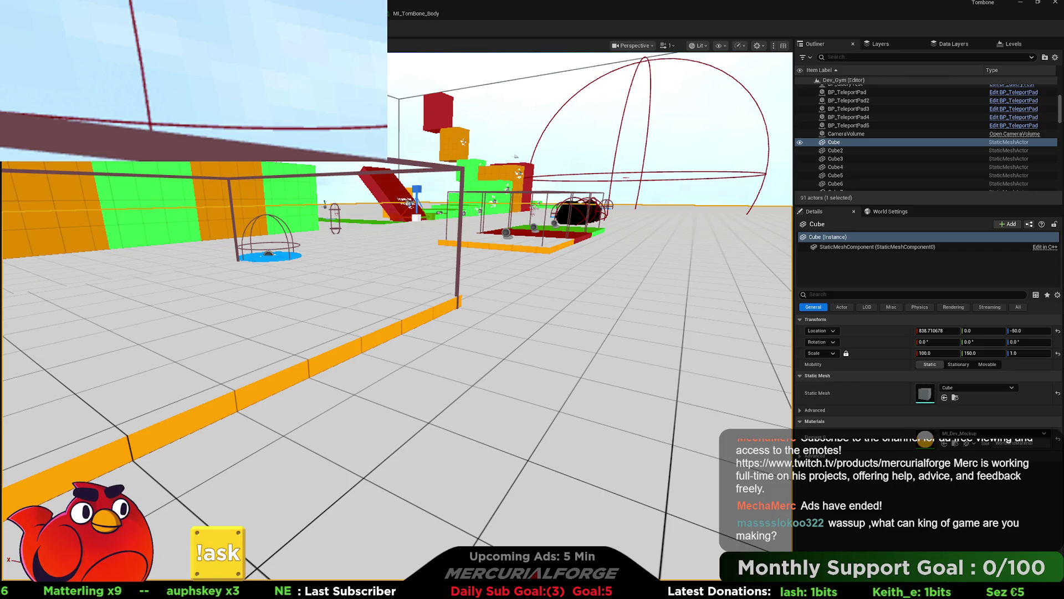
key(alt+p)
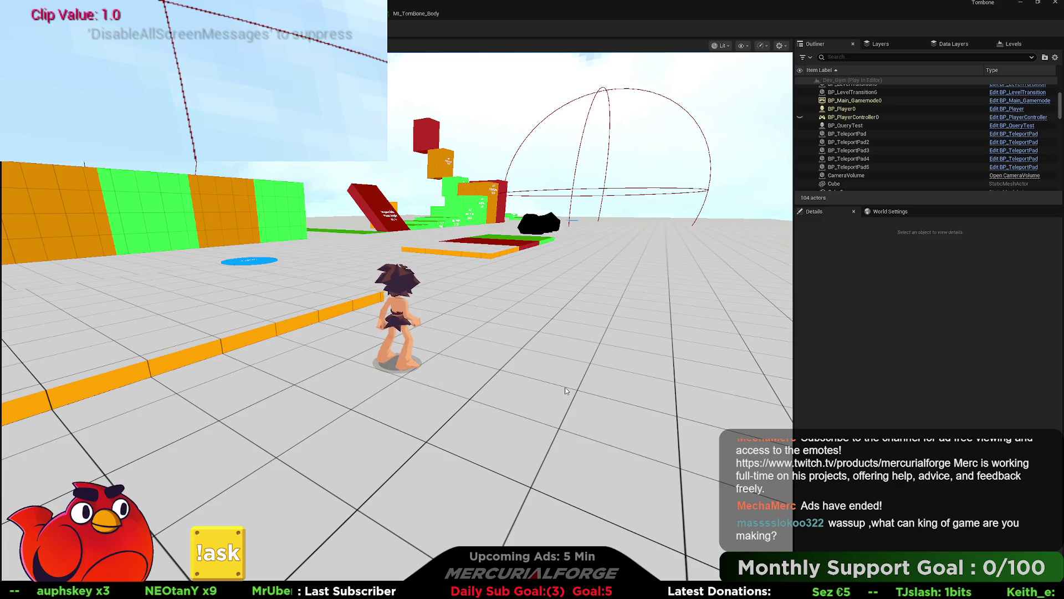
key(w)
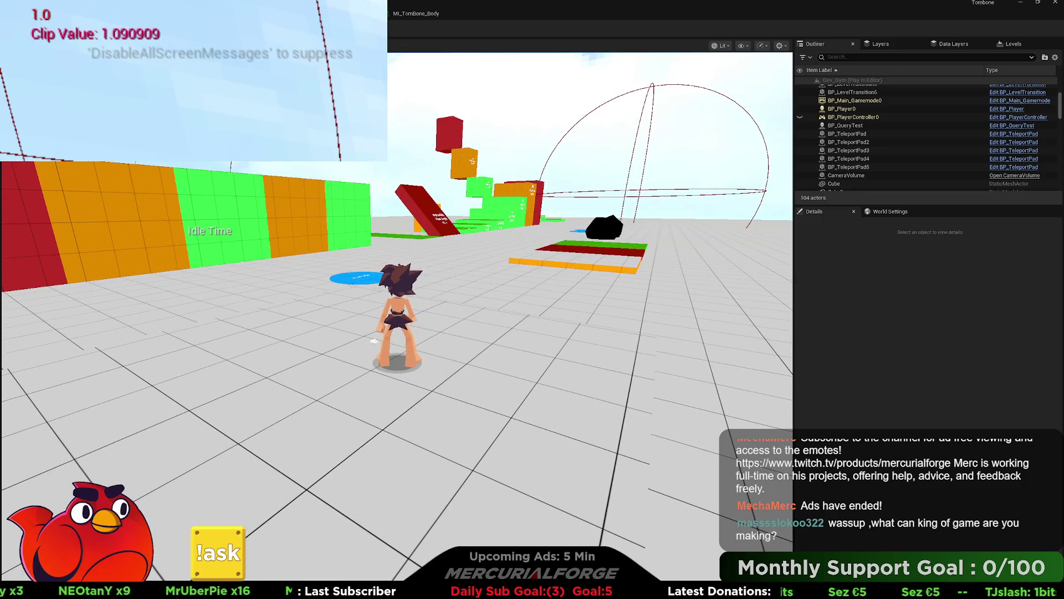
key(s)
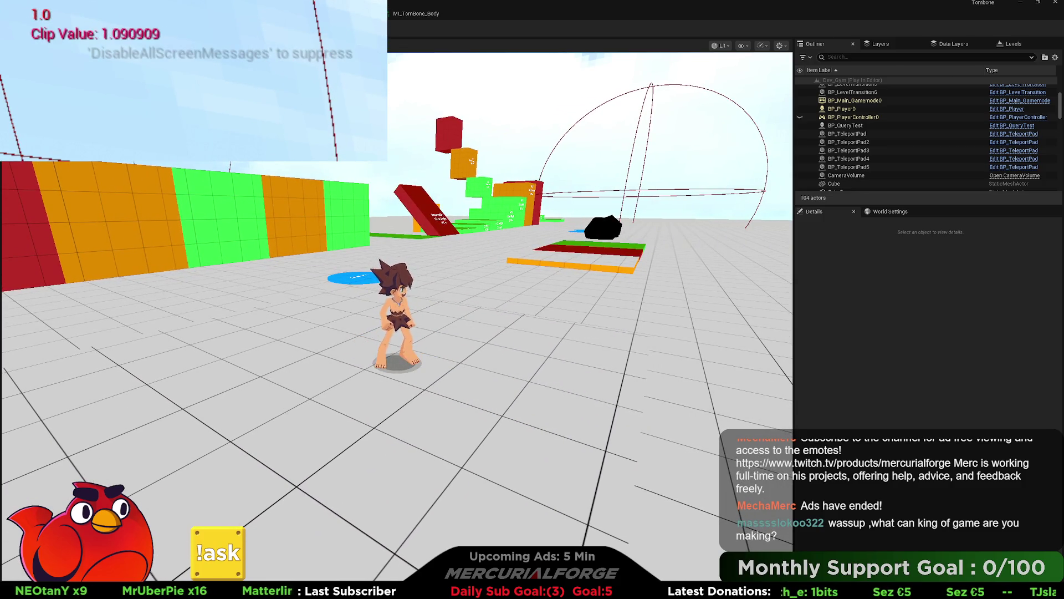
key(a)
key(Escape)
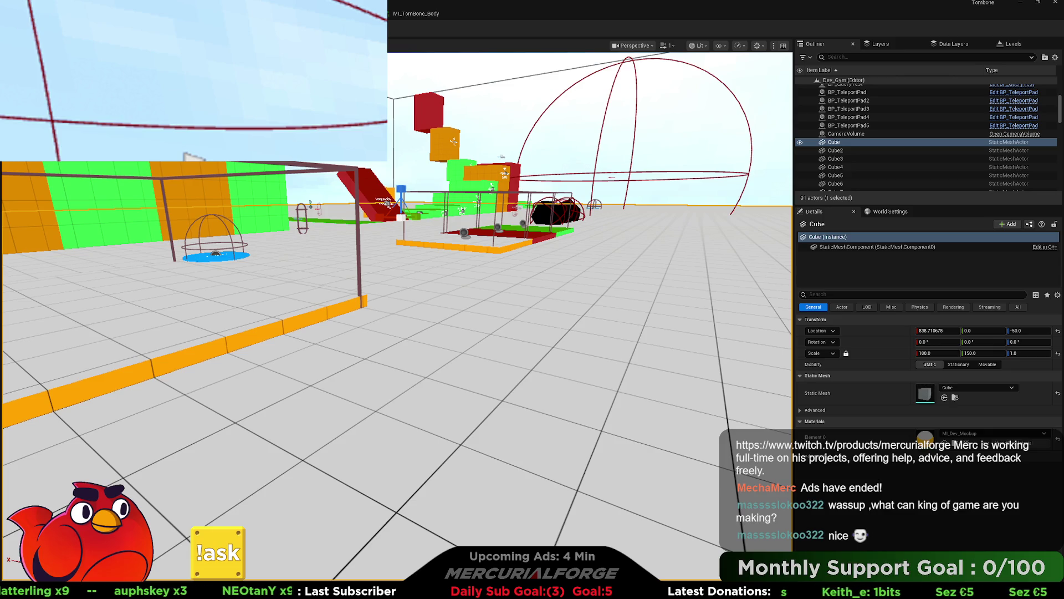
key(alt+p)
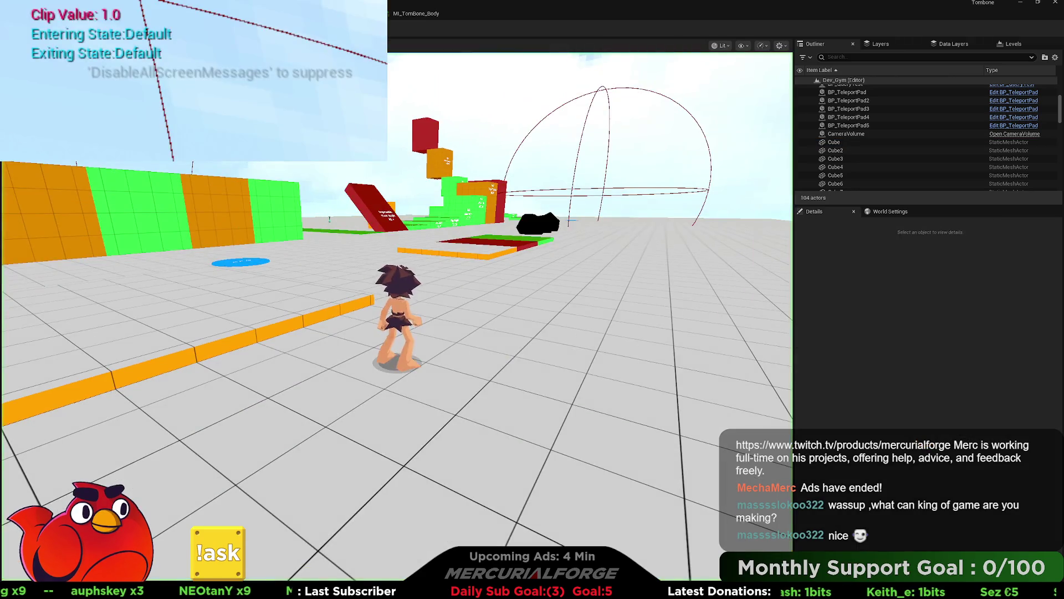
key(a)
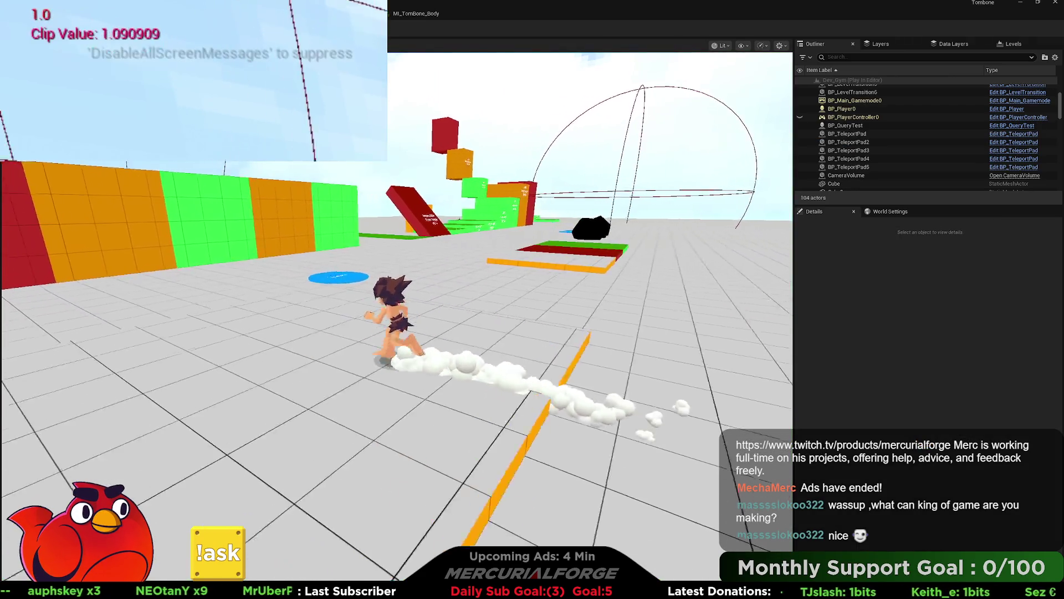
key(Escape)
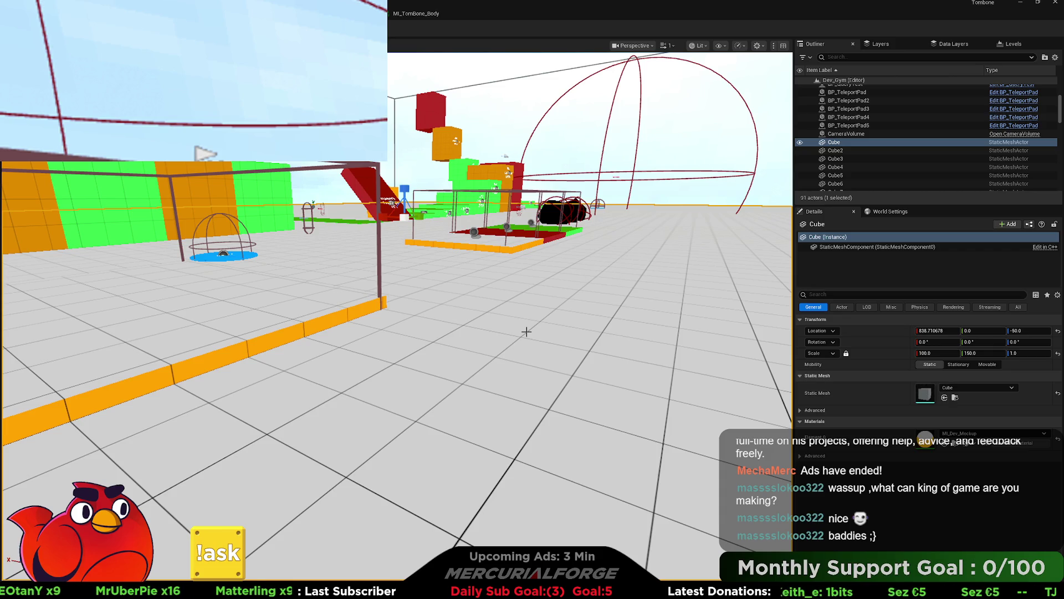
Start a new Dev_Gym play test, focus the game view, and run toward the jump platforms
key(alt+p)
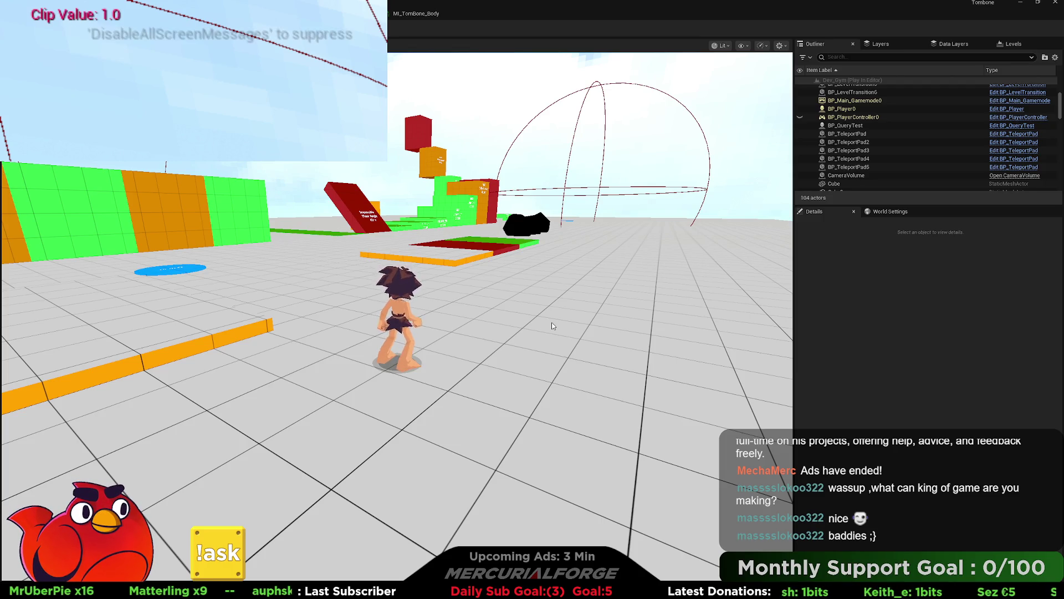
click(552, 326)
key(w)
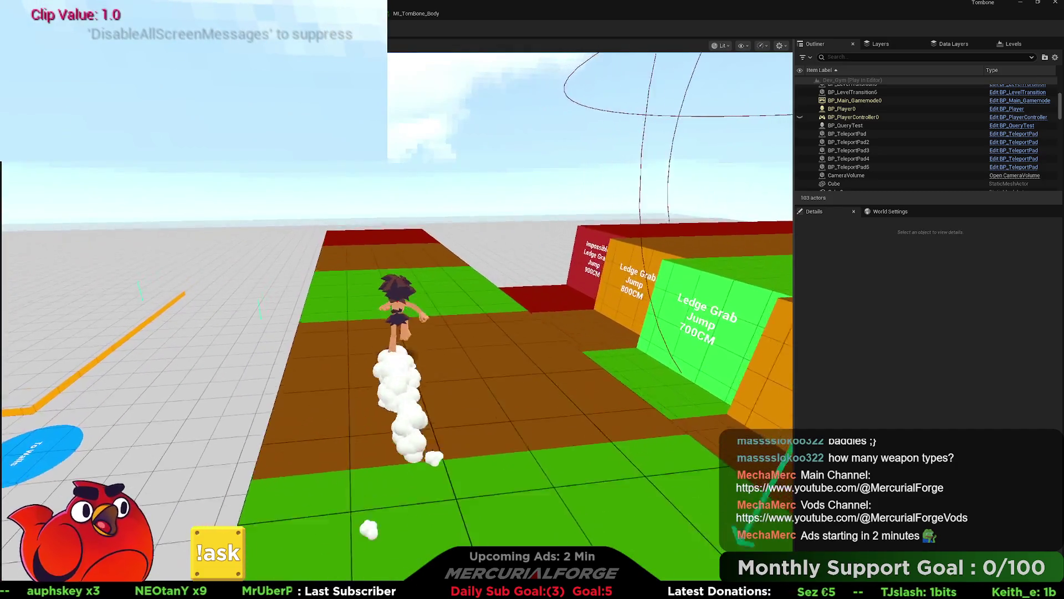
Jump twice off the green platform, then run and roll the character toward the coloured wall
key(space)
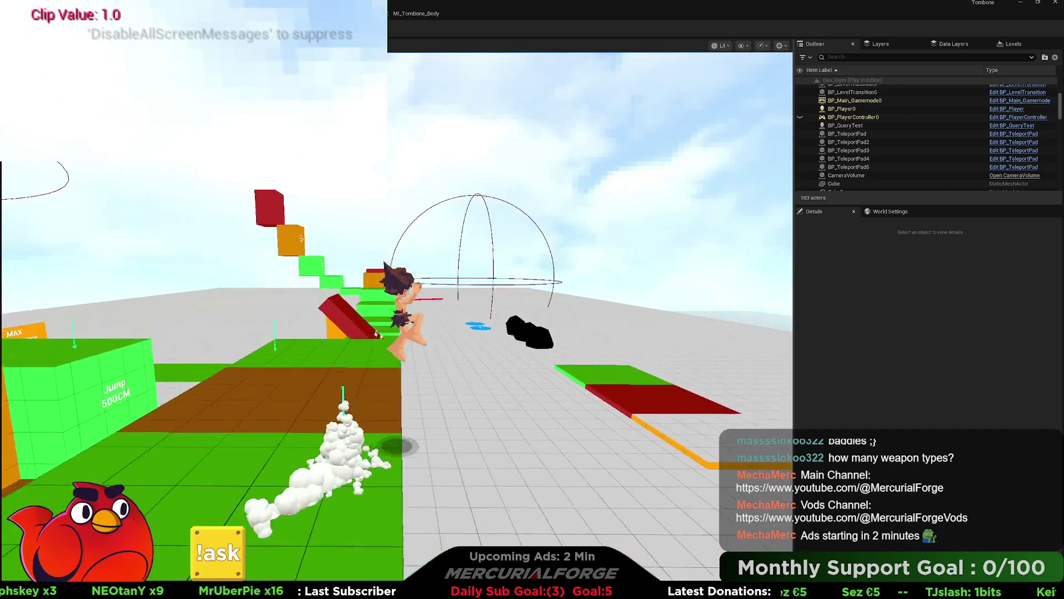
key(space)
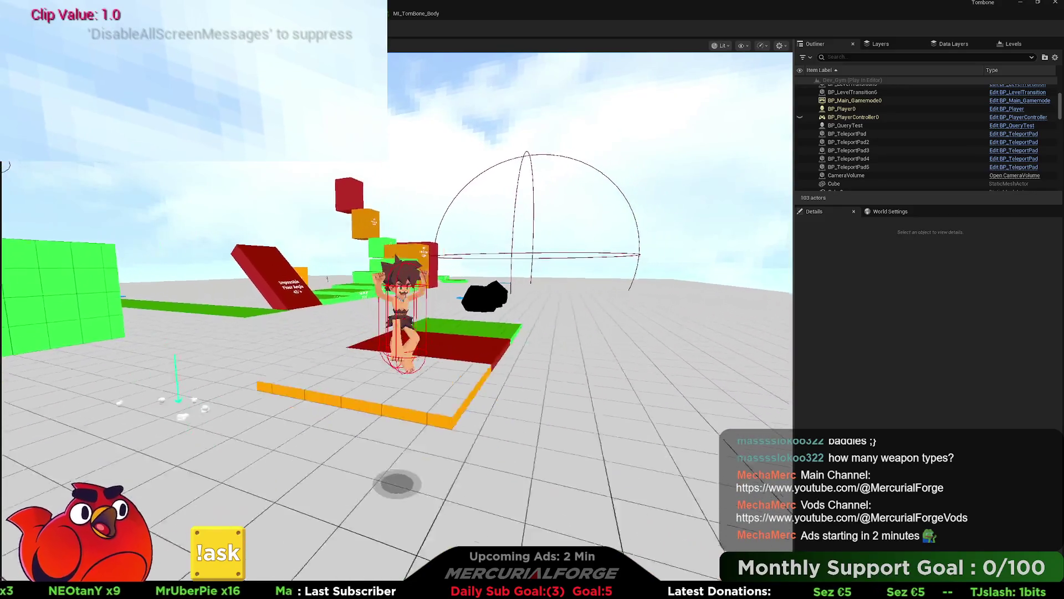
key(w)
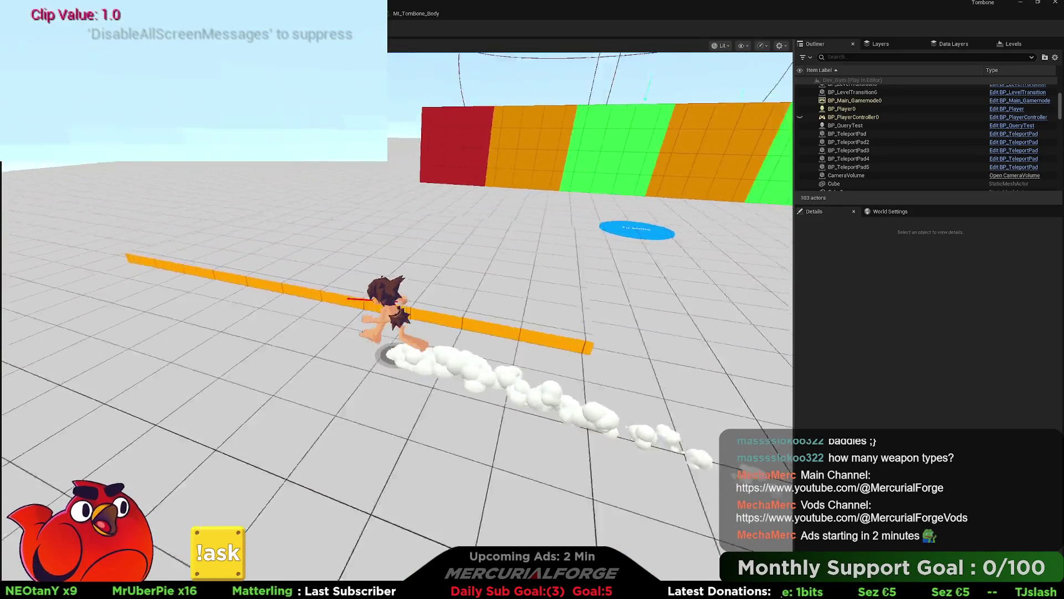
key(w)
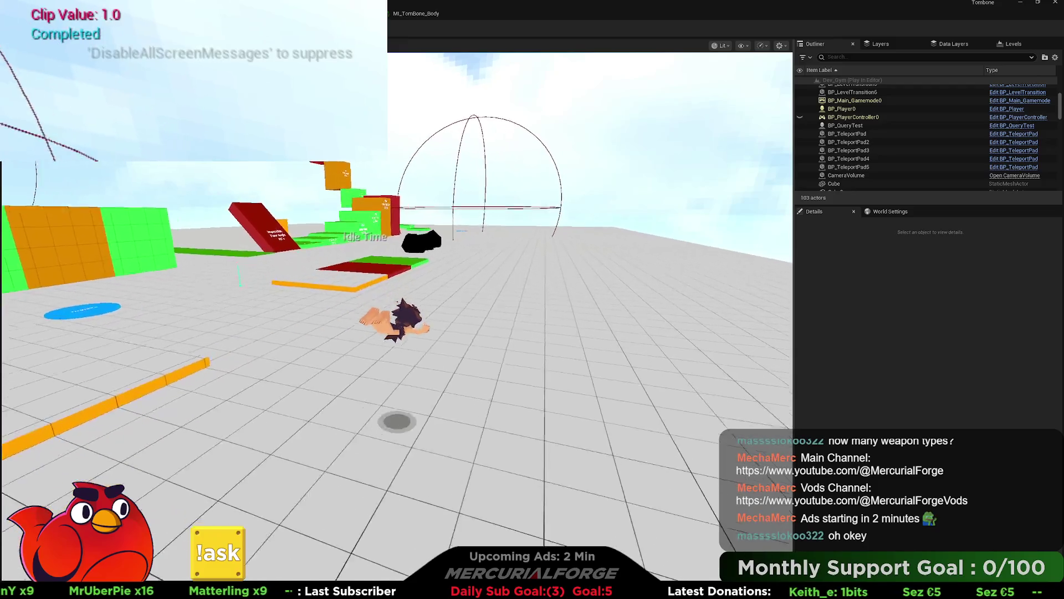
key(w)
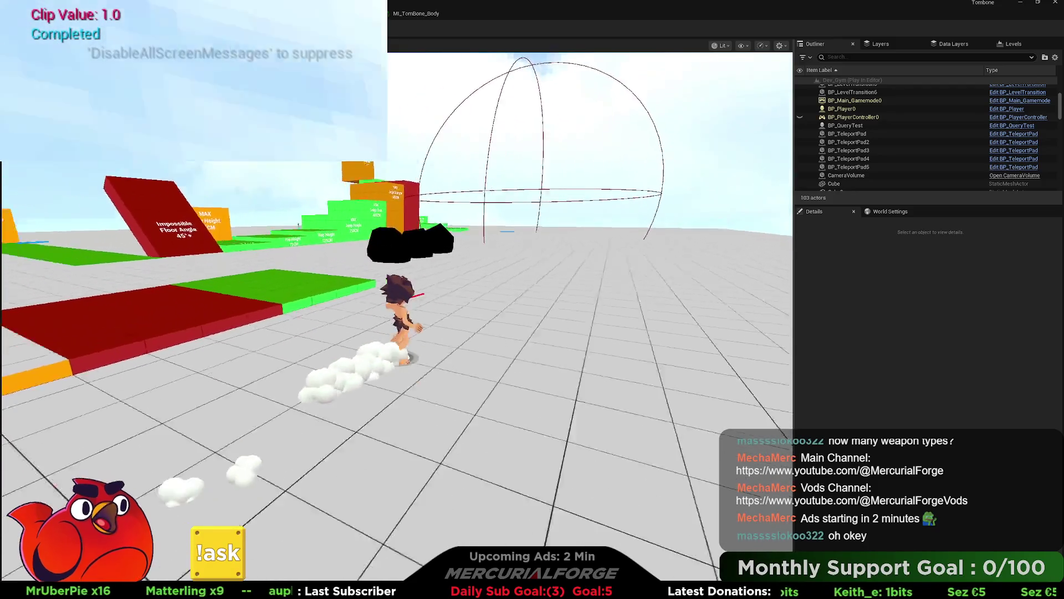
Keep rolling and running along the orange strip to the red and green blocks, then stop the play test
key(w)
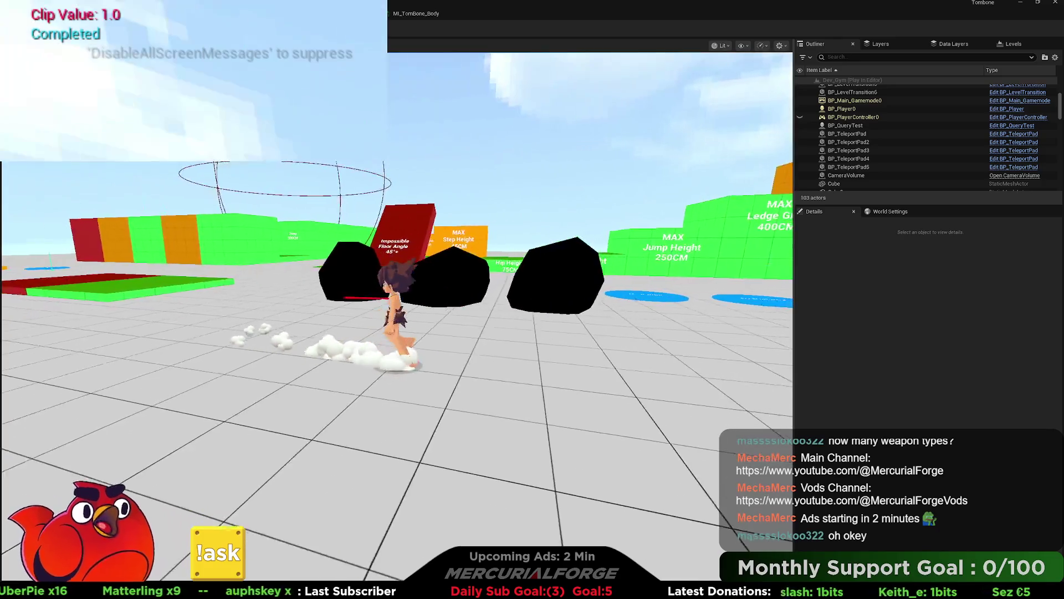
key(w)
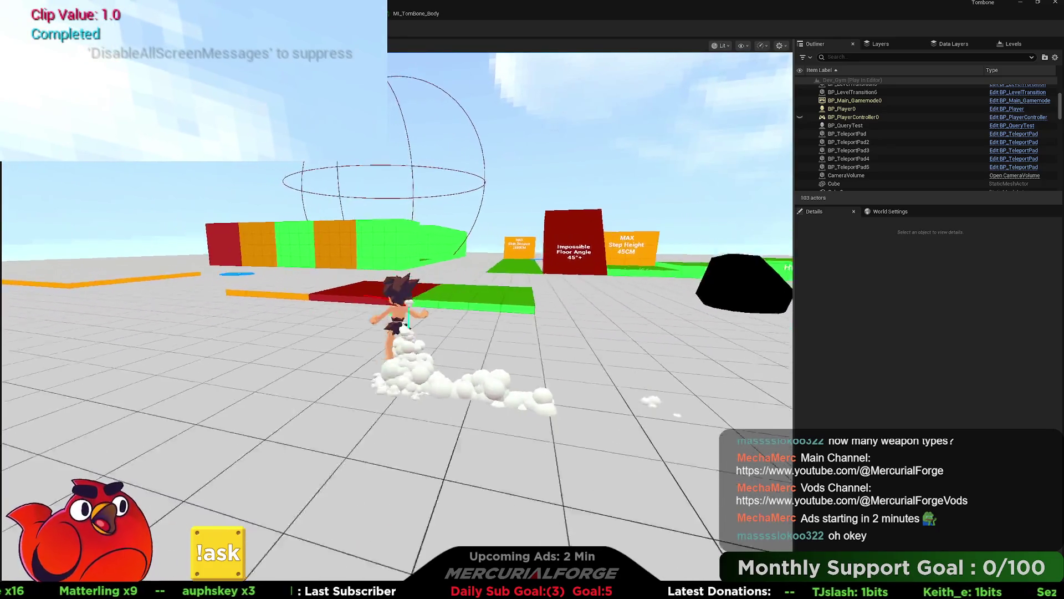
key(w)
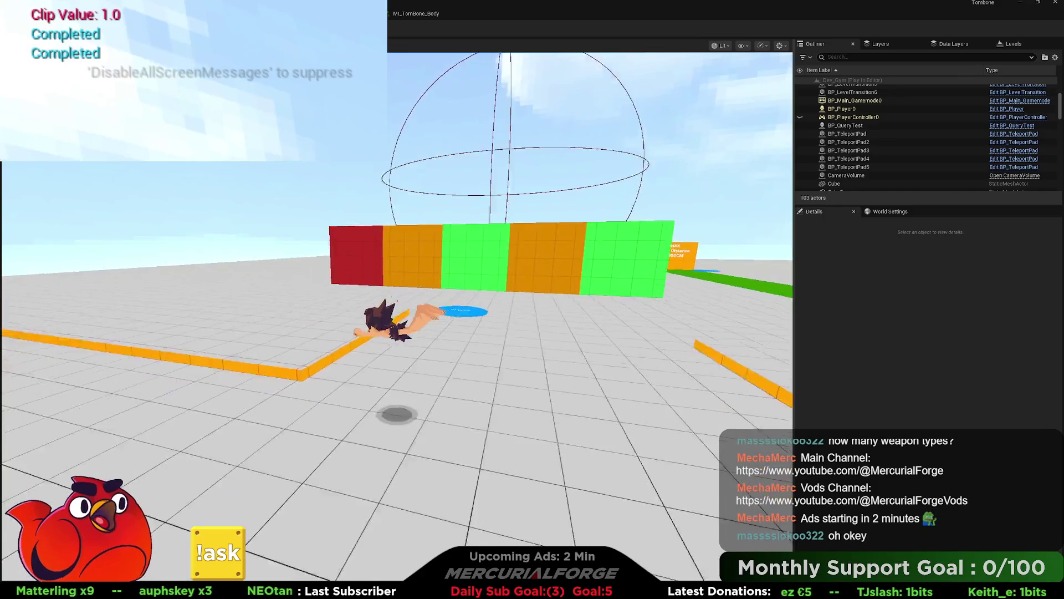
key(w)
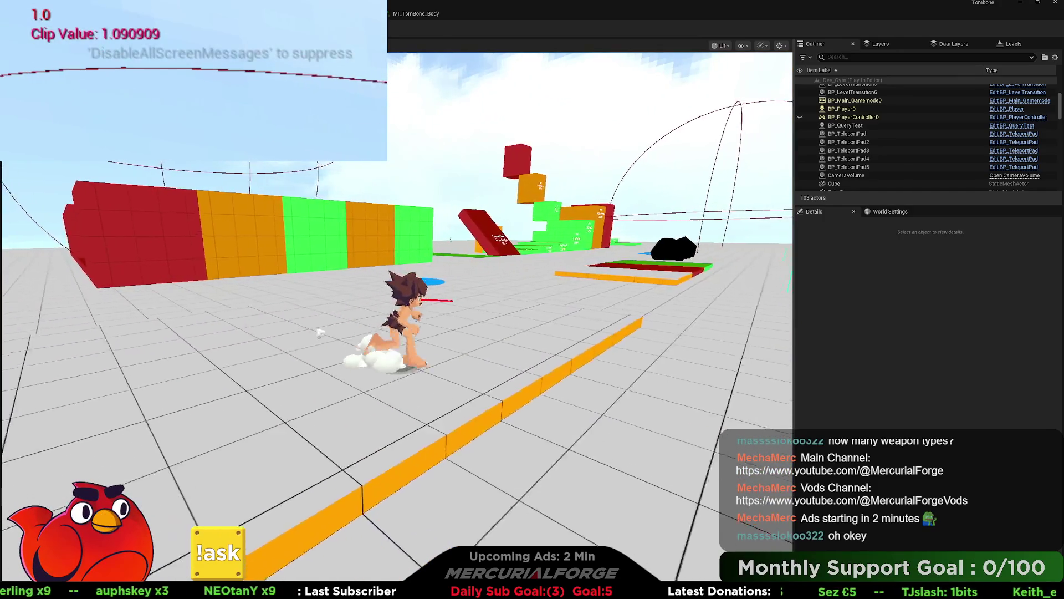
key(w)
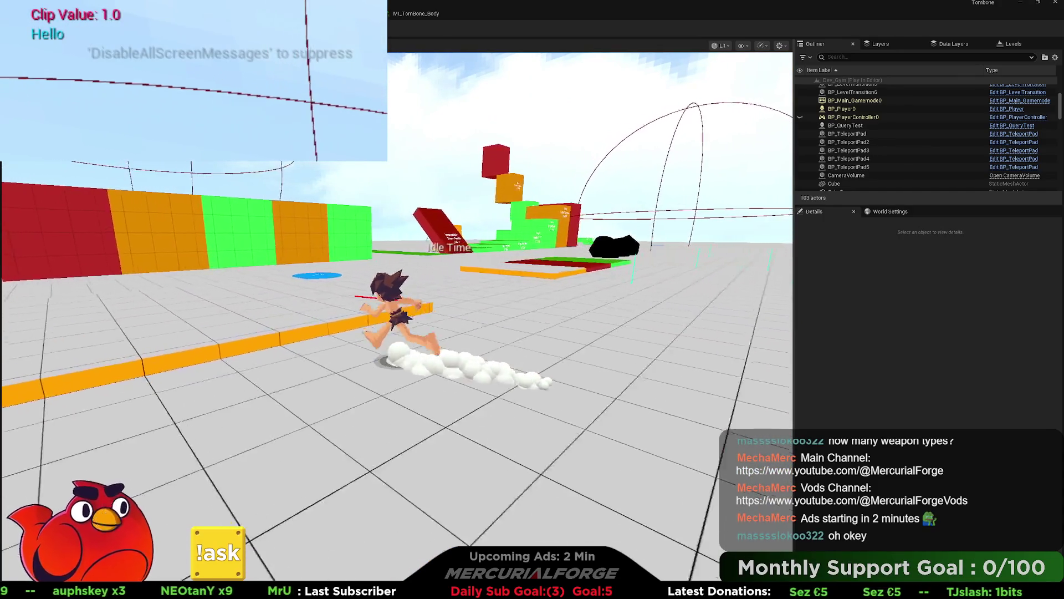
key(w)
key(Escape)
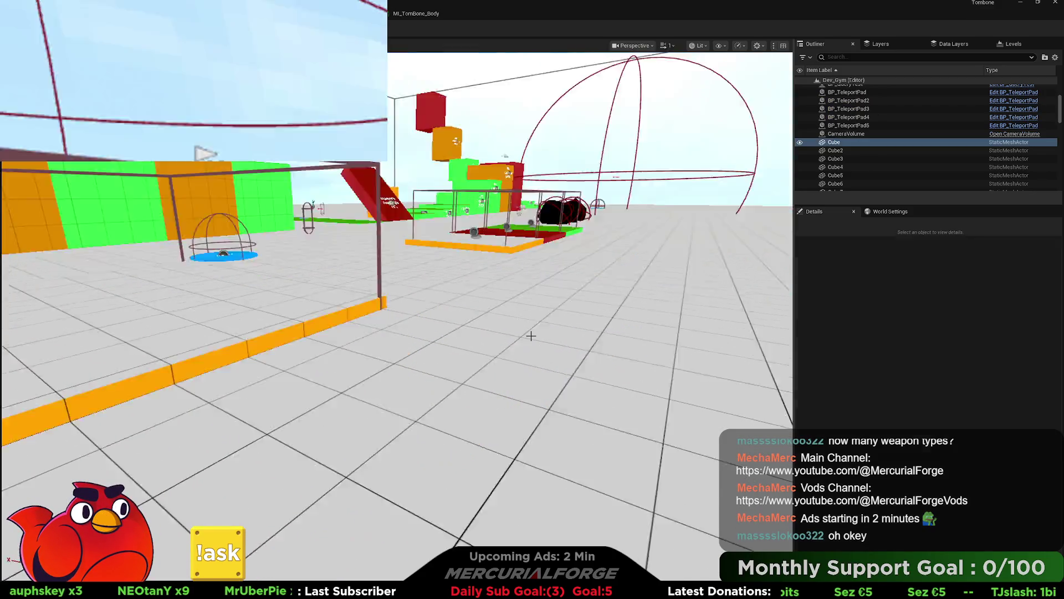